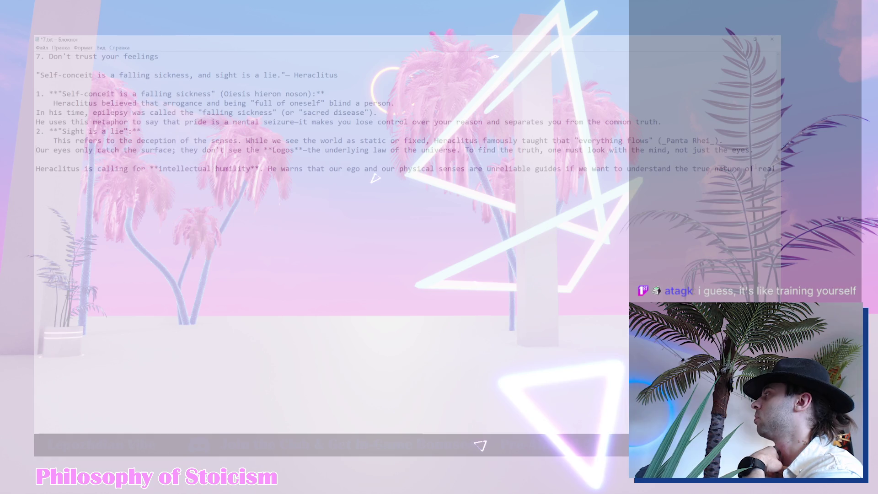
- Finish the Heraclitus explanation in section 7, then minimize Notepad to reveal the level
{"action": "type", "text": "ity."}
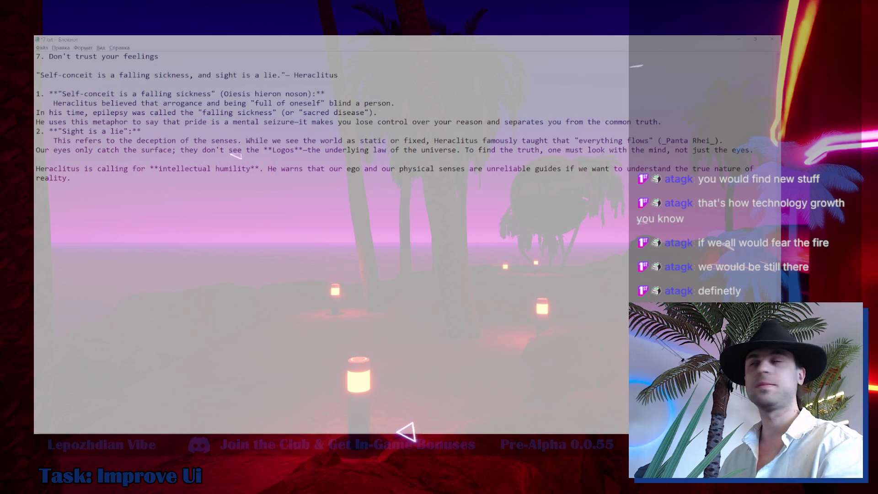
{"action": "left_click", "coordinate": [739, 39]}
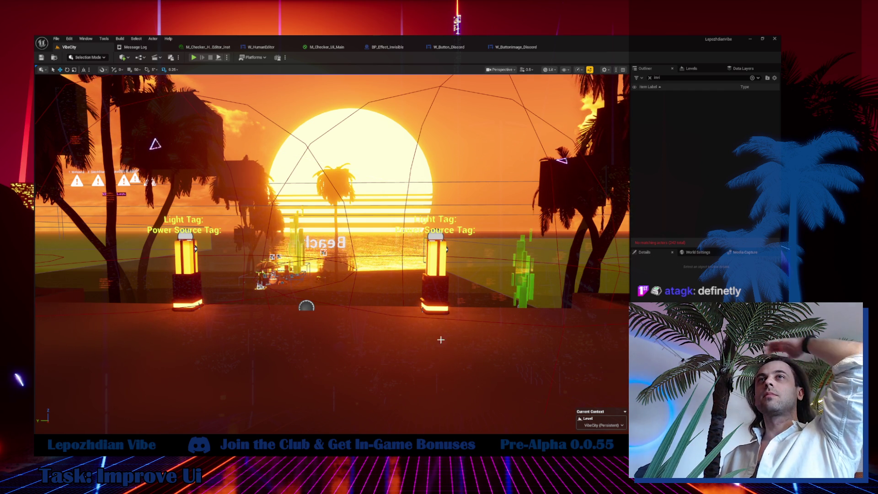
- Jump the viewport via camera bookmarks 1 and 2 to the close lamps, sun and beach view
{"action": "key", "text": "1"}
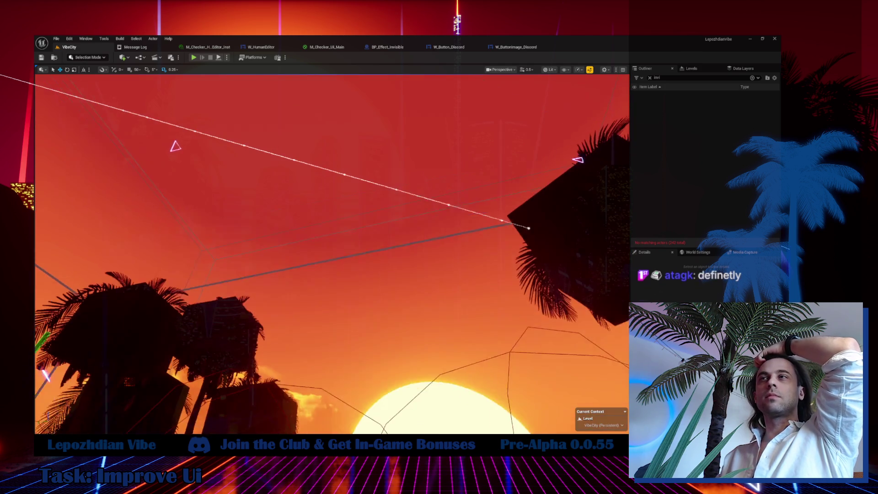
{"action": "key", "text": "2"}
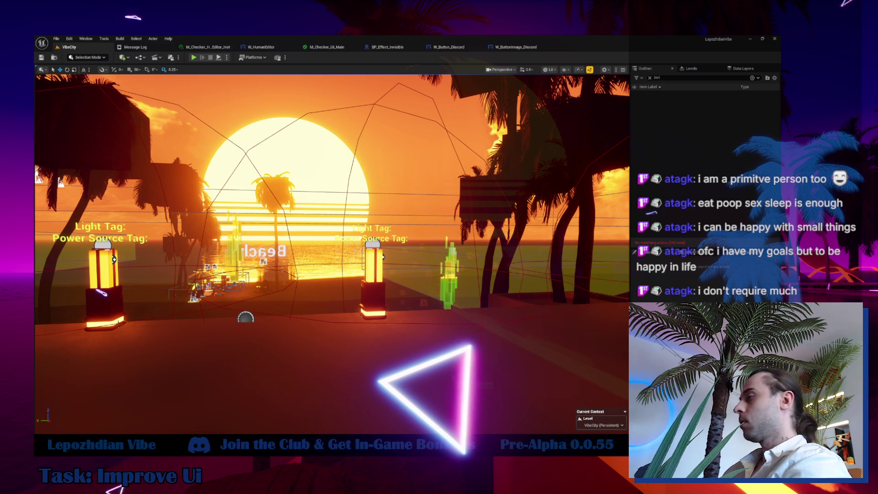
{"action": "mouse_move", "coordinate": [156, 441]}
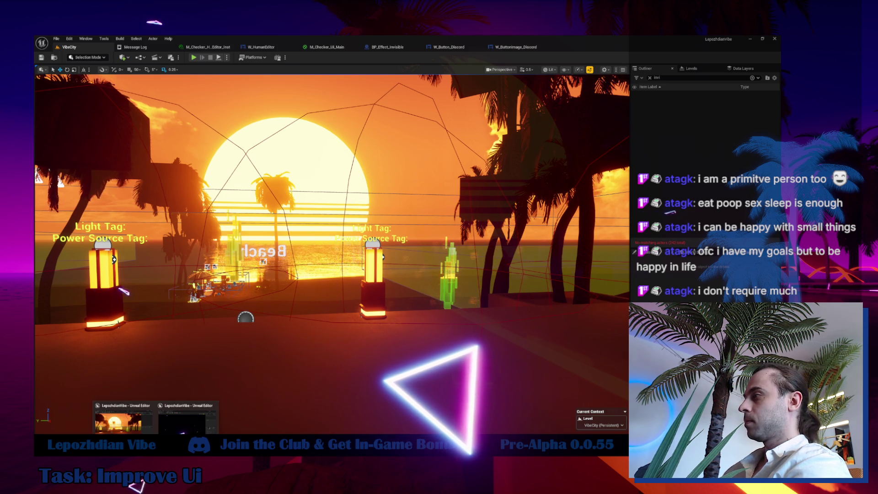
{"action": "key", "text": "alt+Tab"}
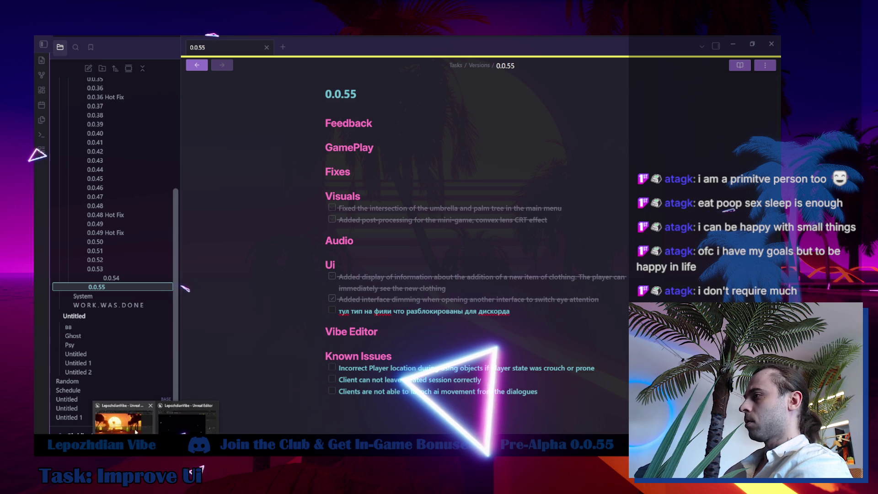
{"action": "left_click", "coordinate": [123, 417]}
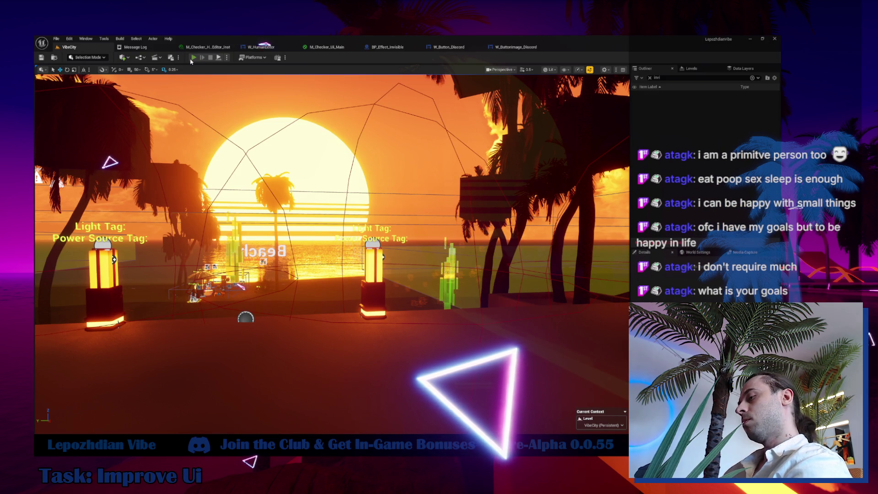
- Start the in-editor playtest and trigger the Cheer up interaction at the heart
{"action": "left_click", "coordinate": [193, 57]}
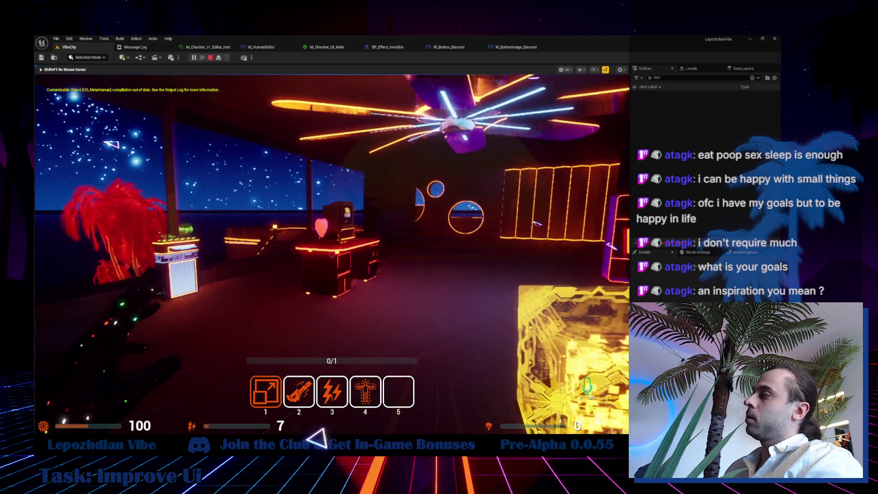
{"action": "key", "text": "f"}
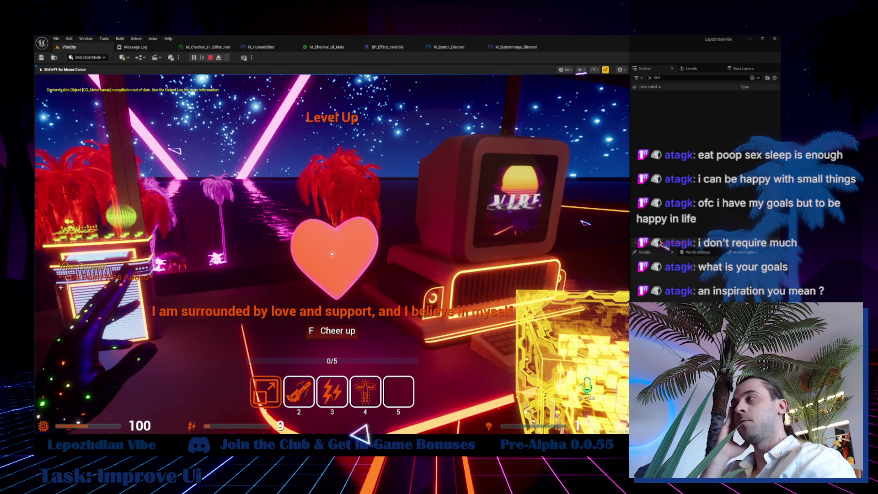
{"action": "key", "text": "s"}
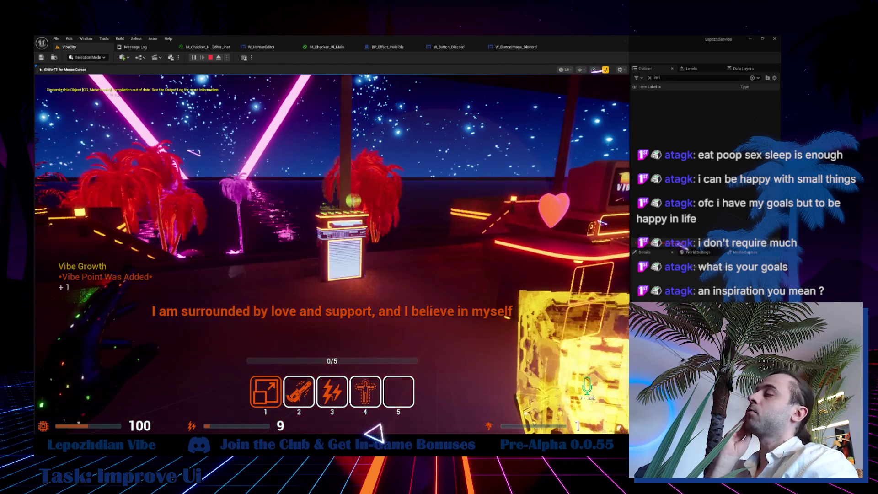
{"action": "mouse_move", "coordinate": [627, 222]}
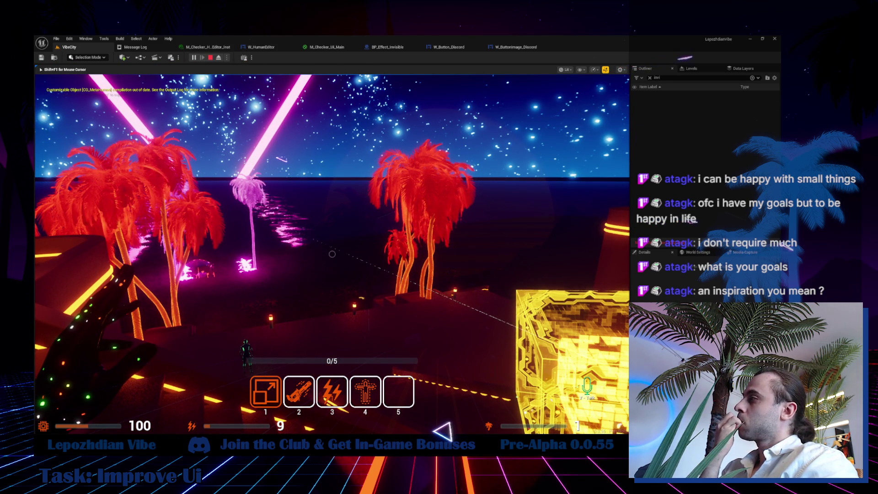
- Walk the character among the palms up to the red palm by the lantern platform
{"action": "key", "text": "d"}
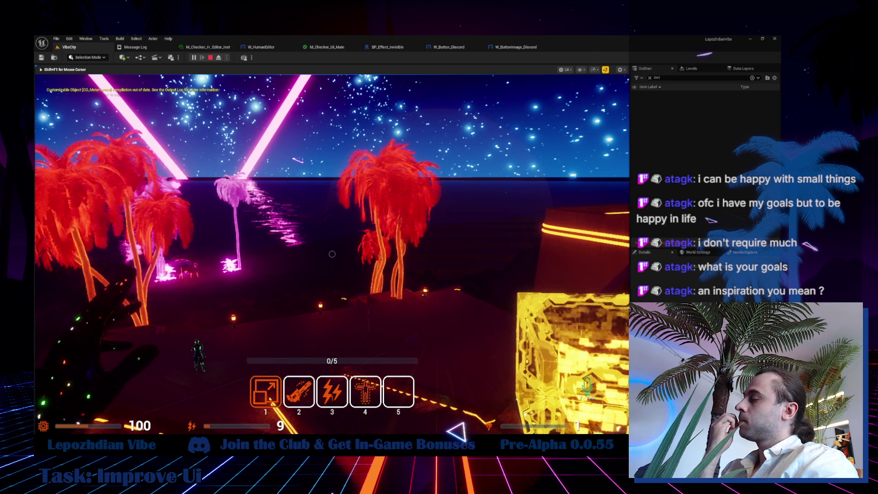
{"action": "key", "text": "w"}
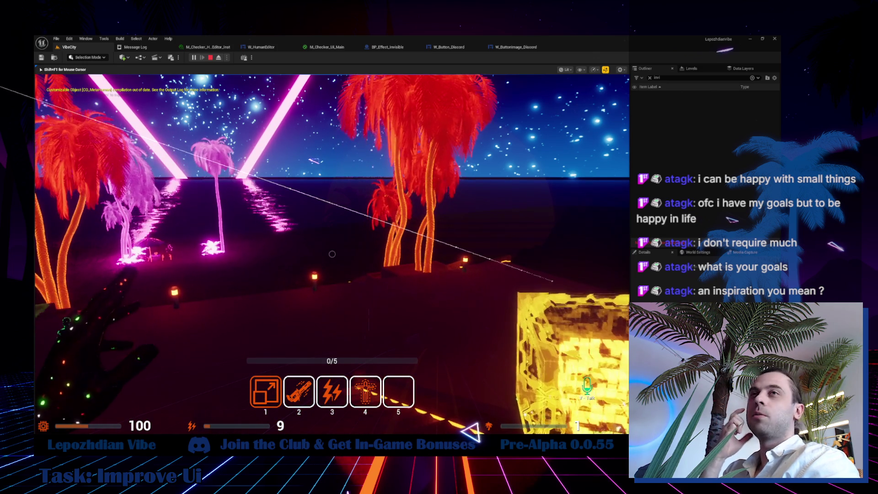
{"action": "key", "text": "d"}
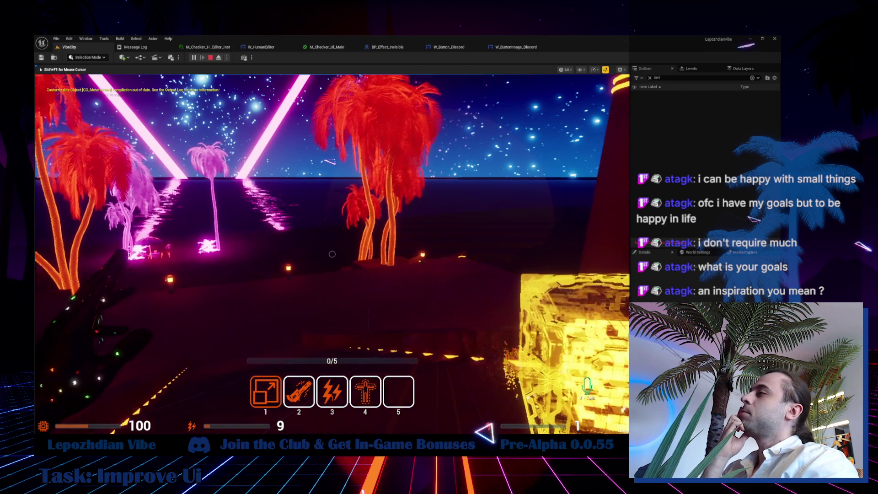
{"action": "key", "text": "a"}
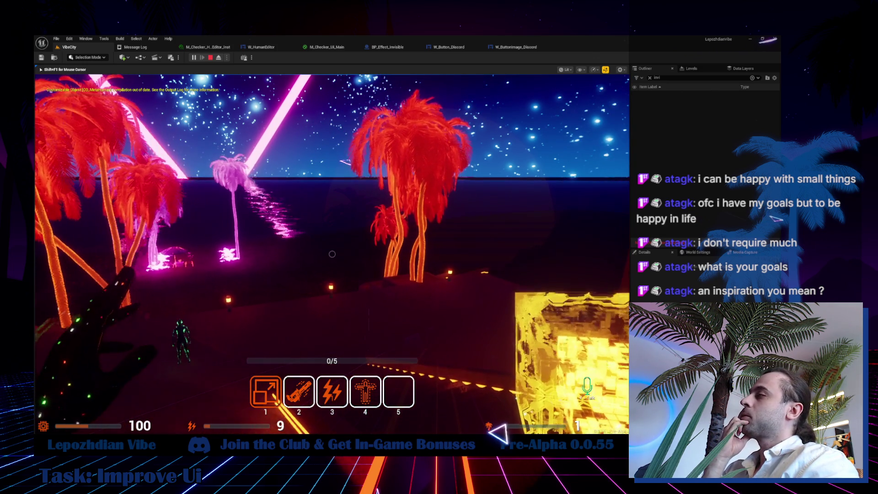
{"action": "key", "text": "d"}
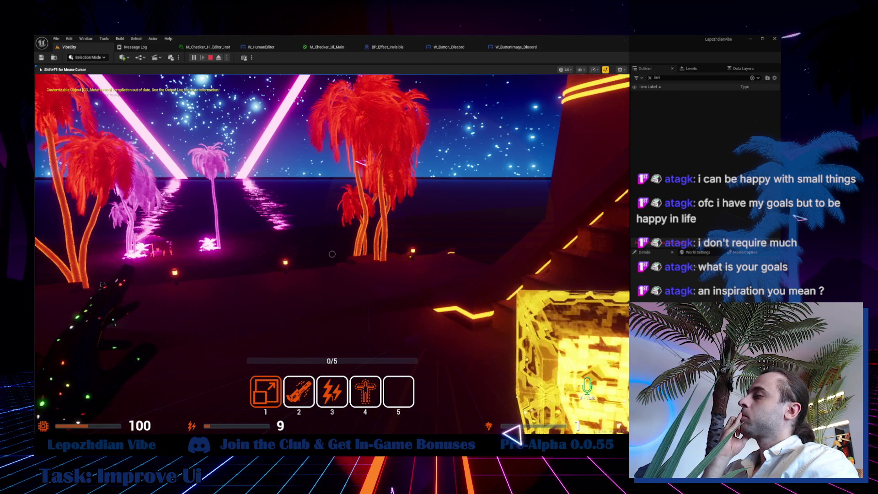
{"action": "key", "text": "w"}
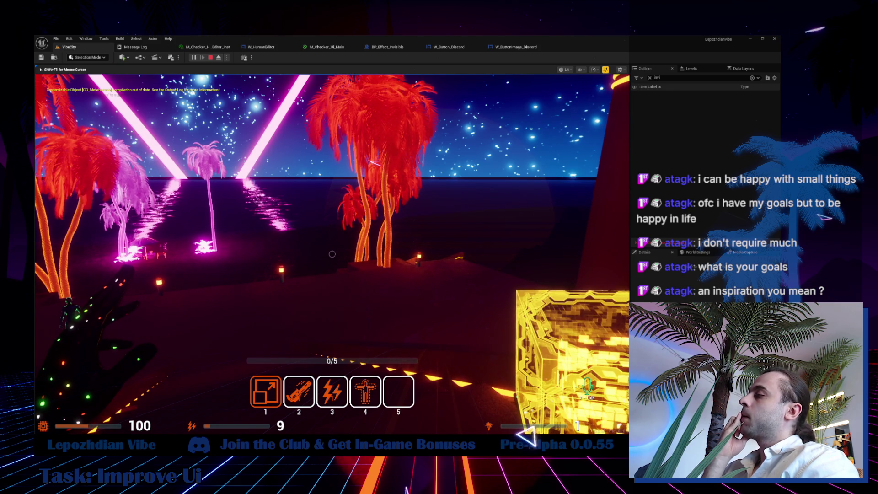
{"action": "key", "text": "a"}
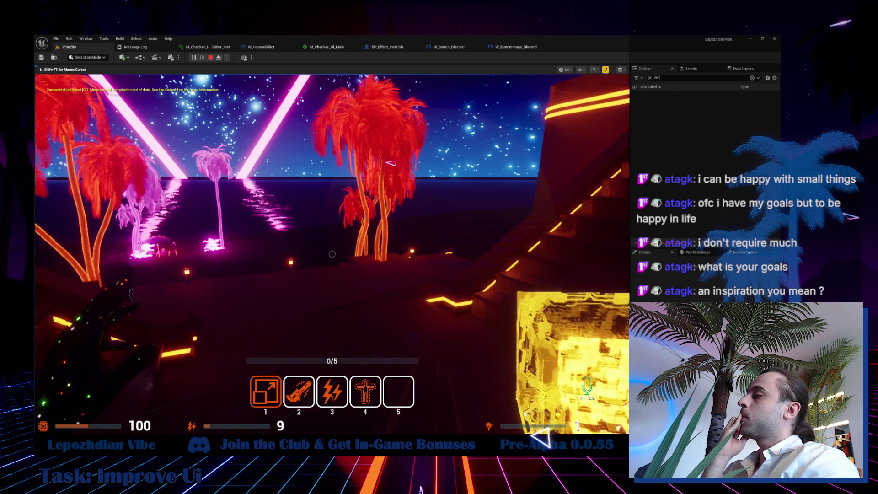
{"action": "key", "text": "d"}
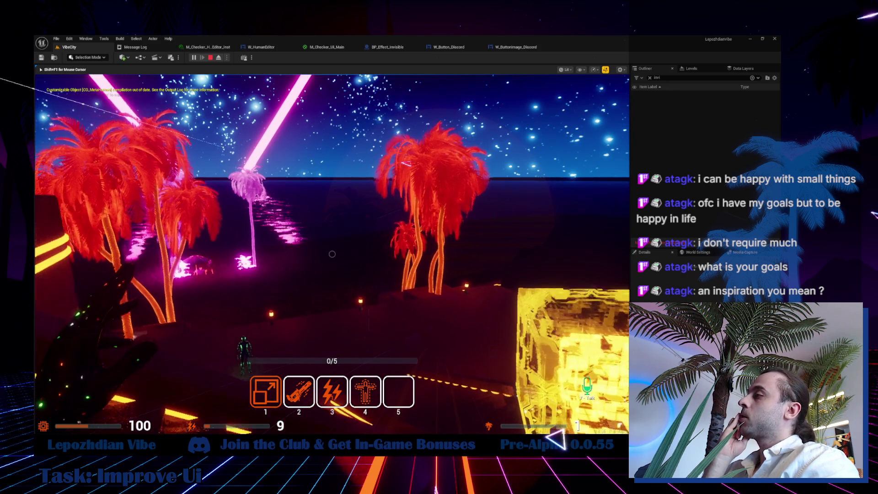
{"action": "key", "text": "d"}
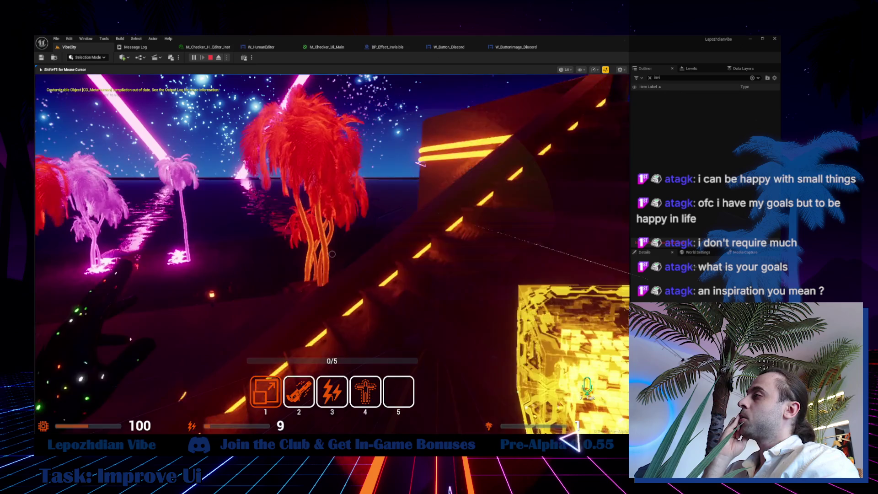
{"action": "key", "text": "w"}
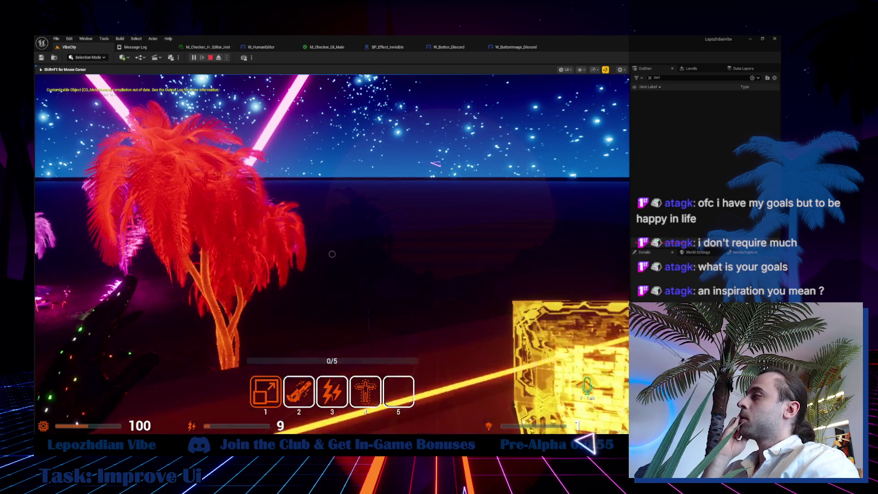
- Walk along the shore and past the doorway toward the neon triangle
{"action": "key", "text": "s"}
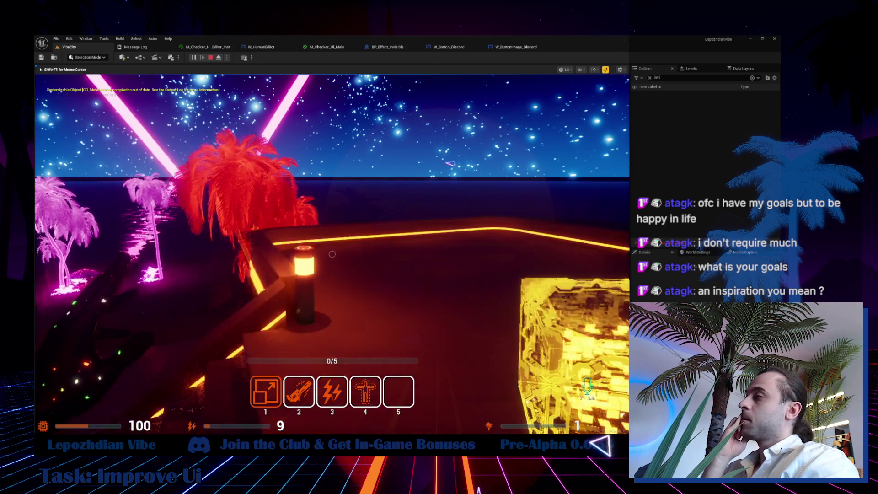
{"action": "key", "text": "a"}
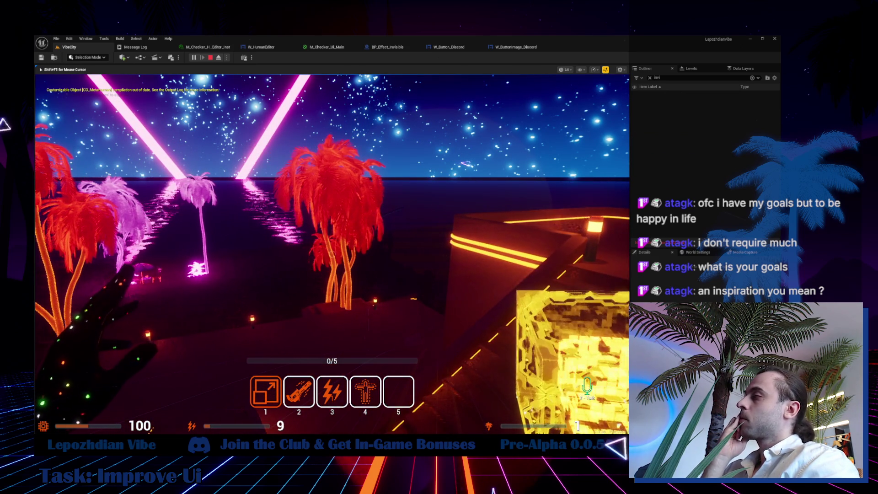
{"action": "key", "text": "a"}
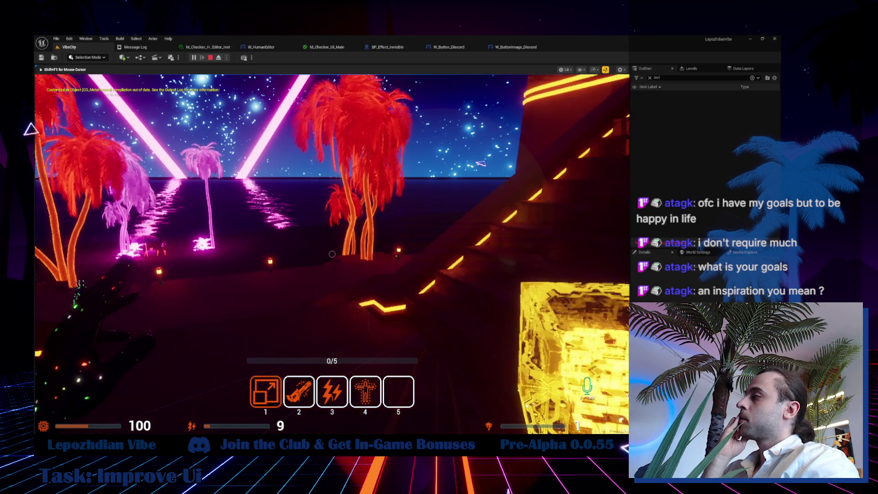
{"action": "key", "text": "d"}
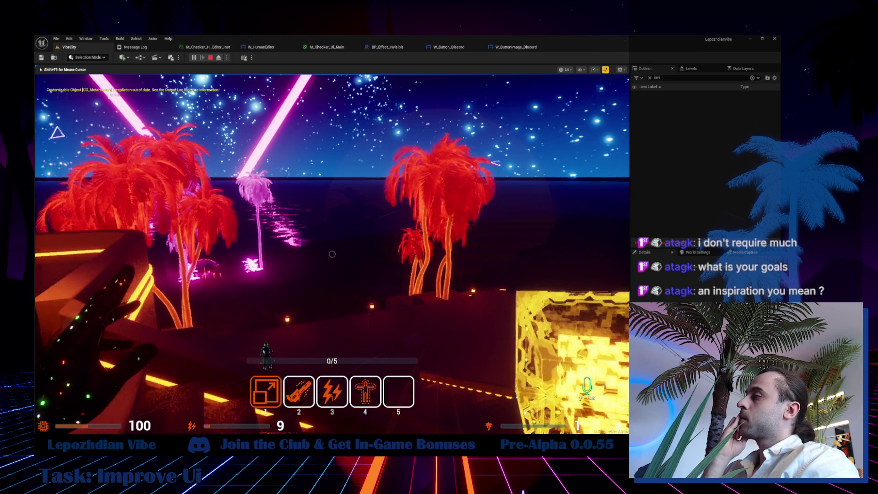
{"action": "key", "text": "a"}
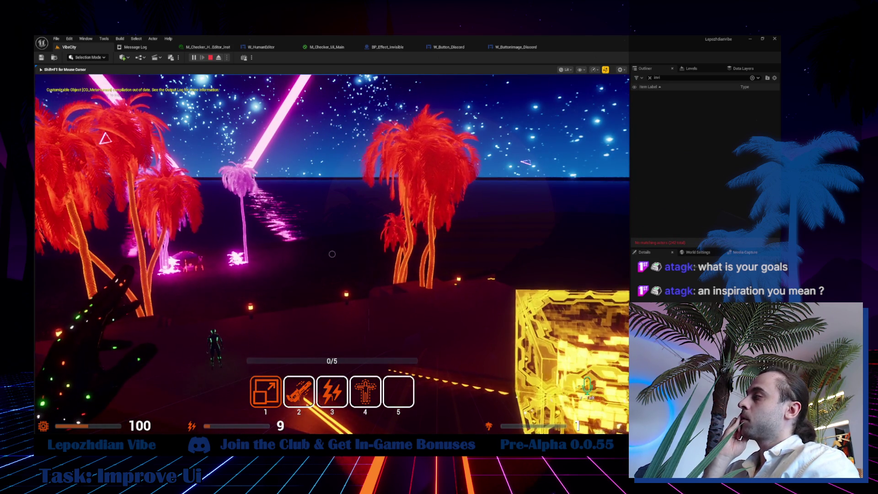
{"action": "key", "text": "d"}
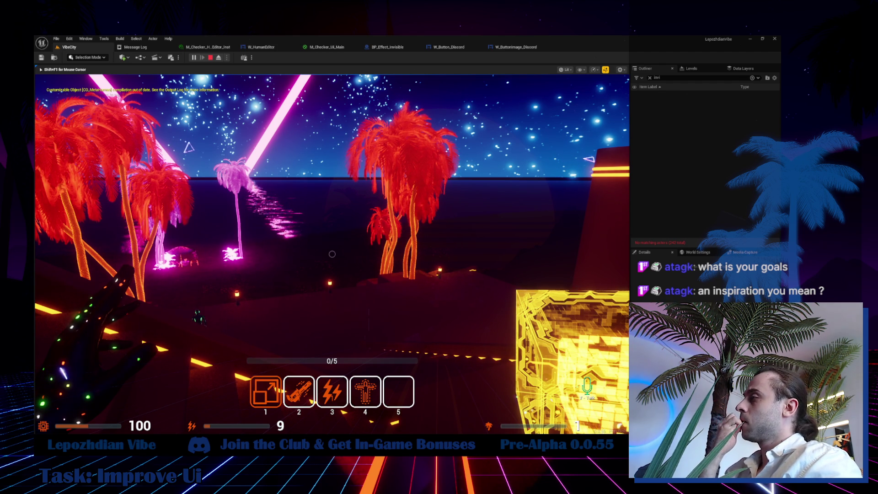
{"action": "key", "text": "w"}
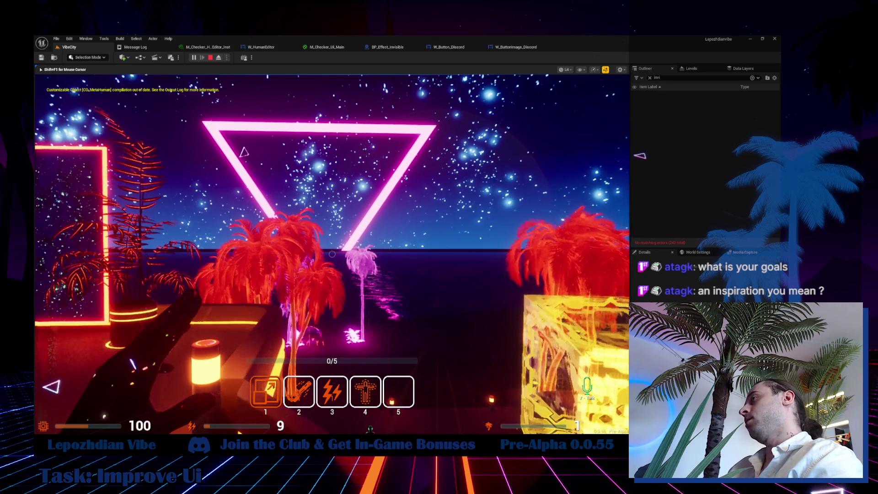
{"action": "key", "text": "w"}
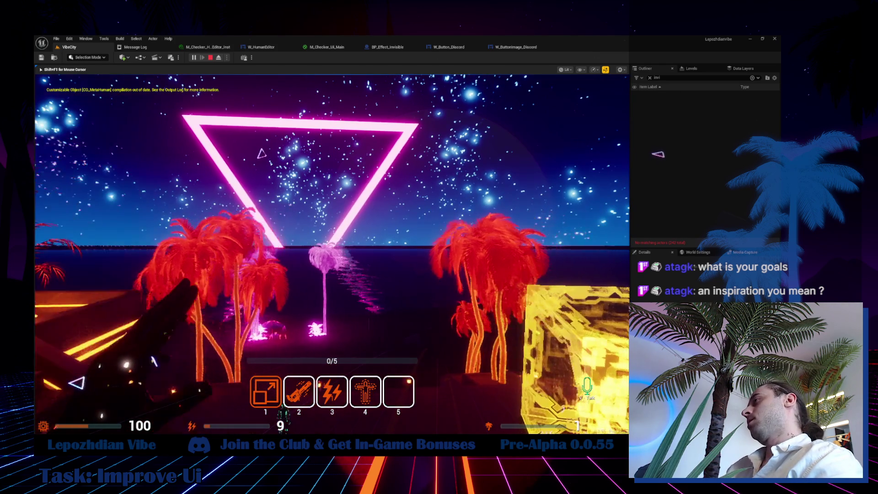
{"action": "key", "text": "w"}
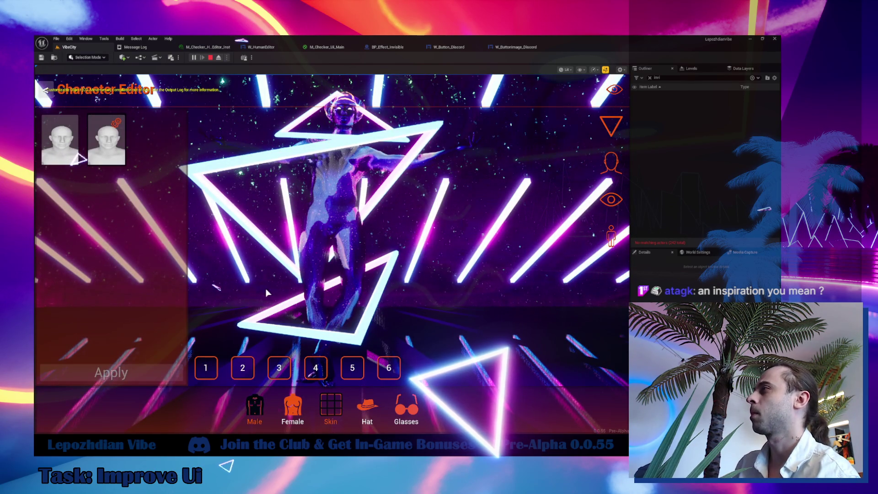
- Close the Character Editor, open and dismiss the pause menu, and resume gameplay
{"action": "key", "text": "f"}
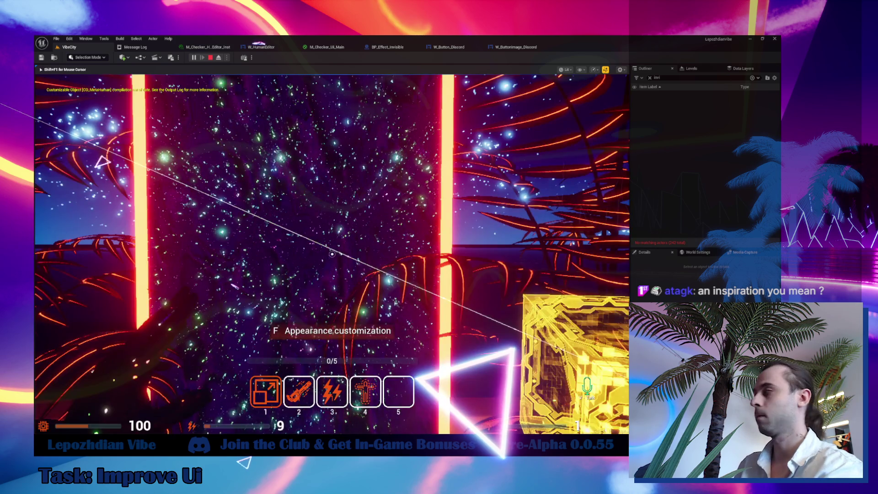
{"action": "key", "text": "Escape"}
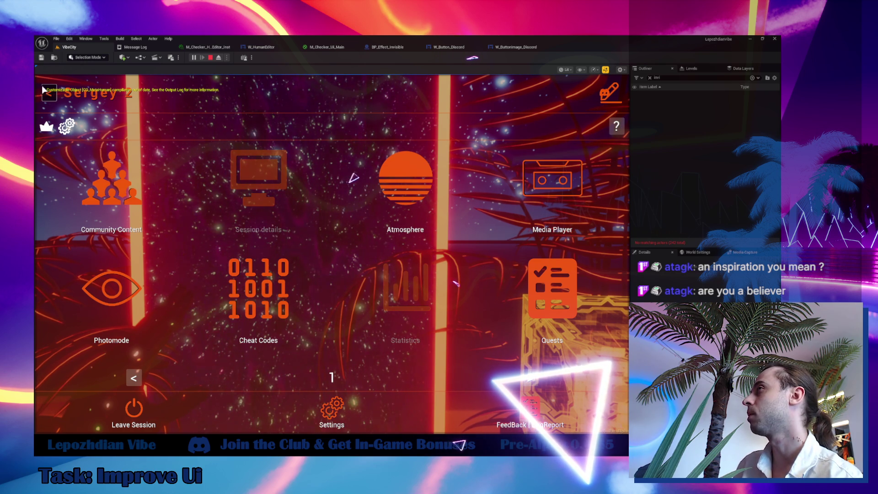
{"action": "key", "text": "Escape"}
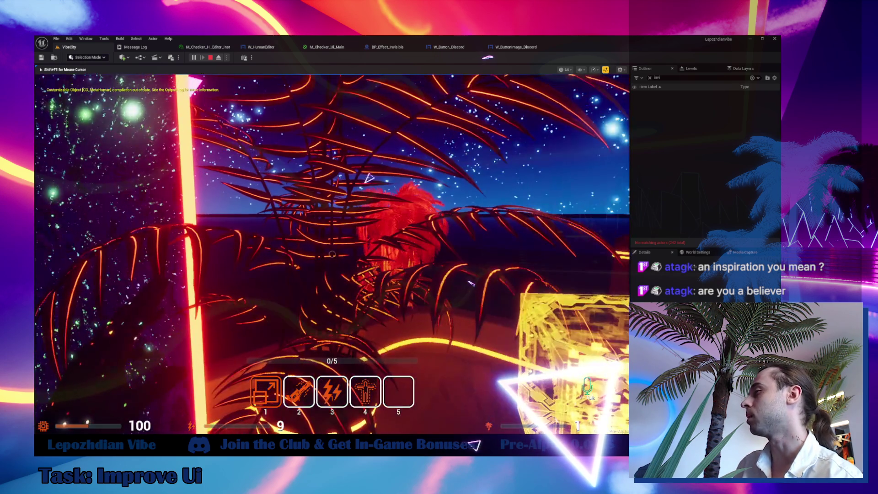
{"action": "mouse_move", "coordinate": [332, 254]}
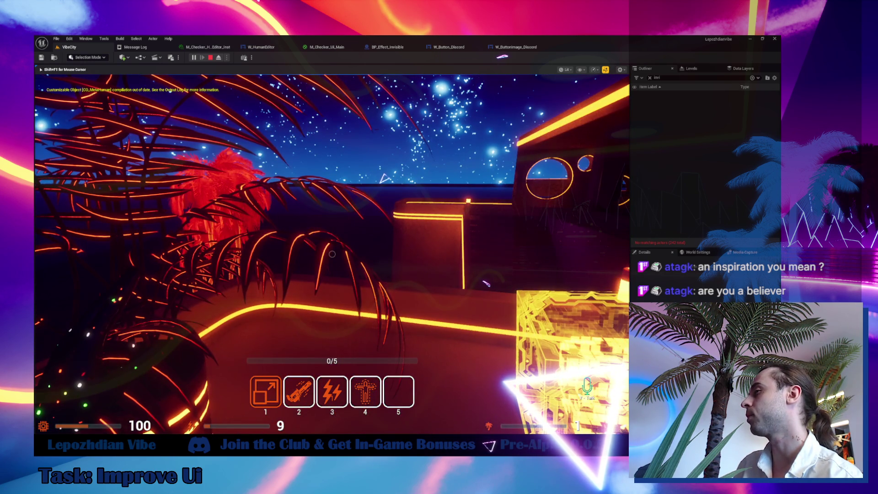
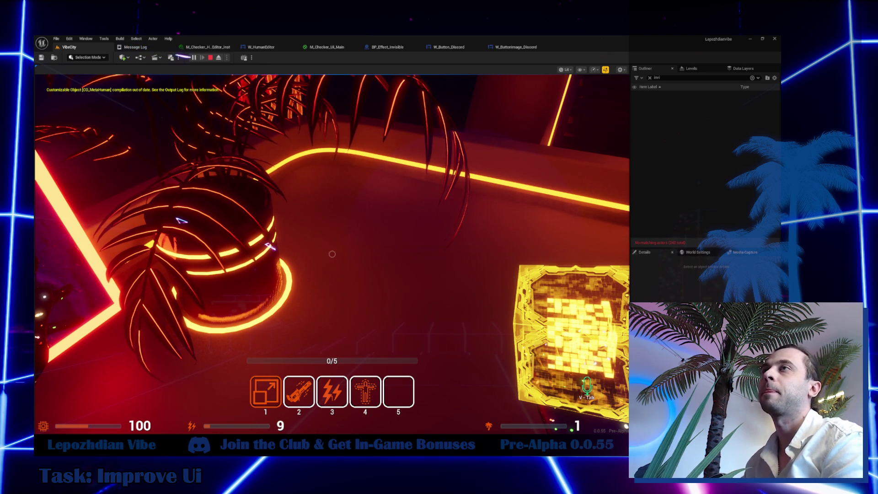
- Playtest the level at the appearance station and its game menu, then return to the W_ButtonImage_Discord graph
{"action": "left_click", "coordinate": [332, 254]}
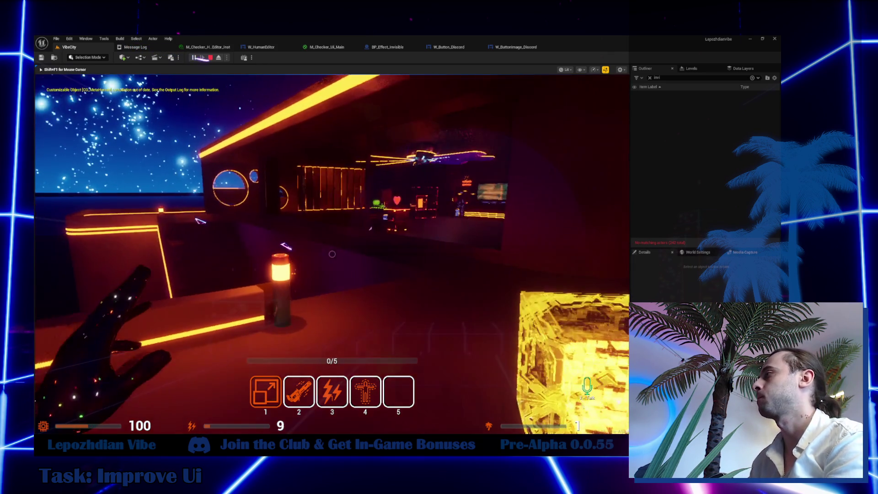
{"action": "key", "text": "w"}
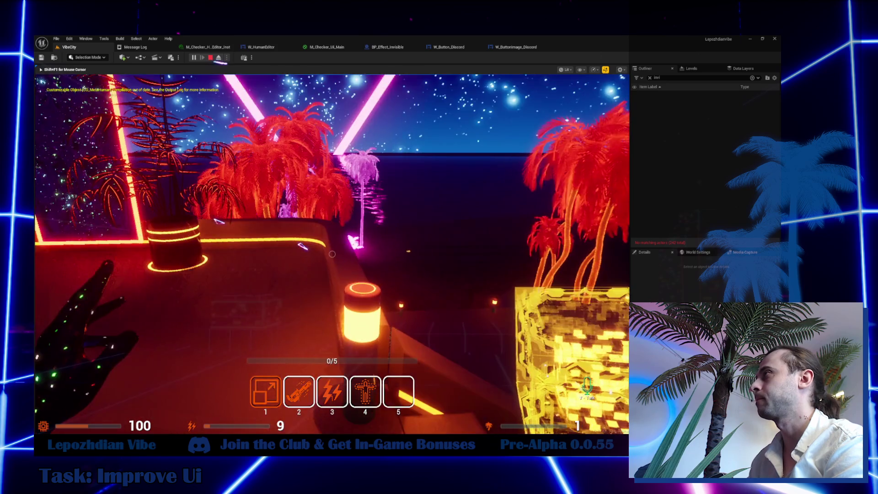
{"action": "key", "text": "e"}
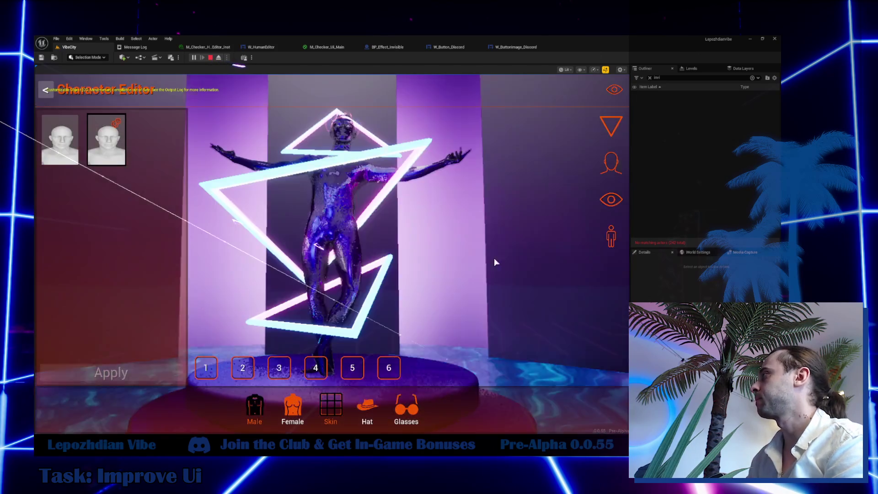
{"action": "key", "text": "Escape"}
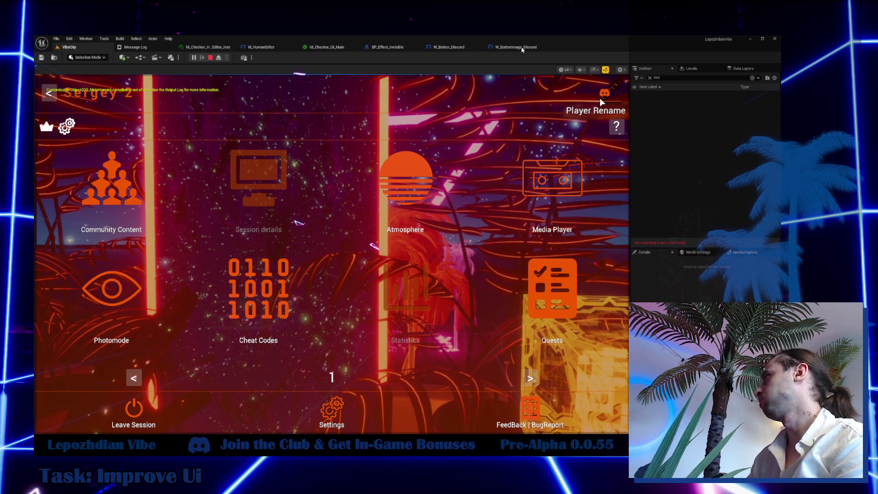
{"action": "left_click", "coordinate": [523, 50]}
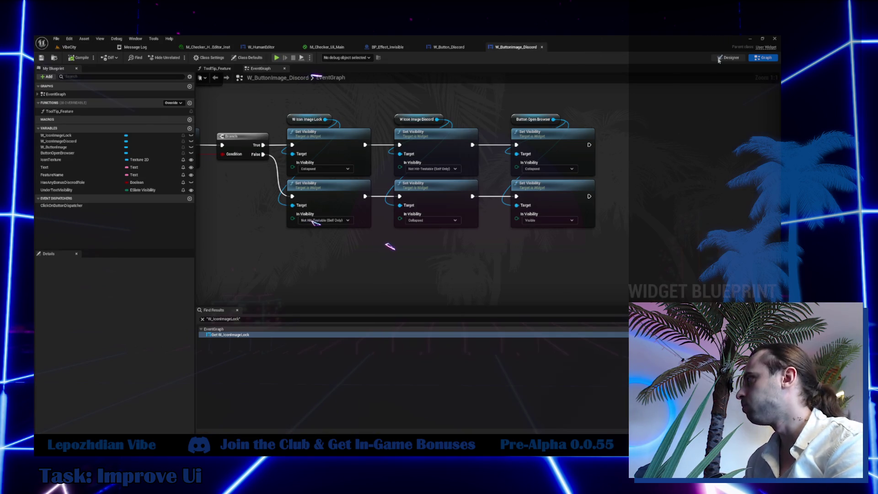
- In the Designer, set Vertical Alignment to Top for W_IconImageLock and W_IconImageDiscord
{"action": "left_click", "coordinate": [728, 57]}
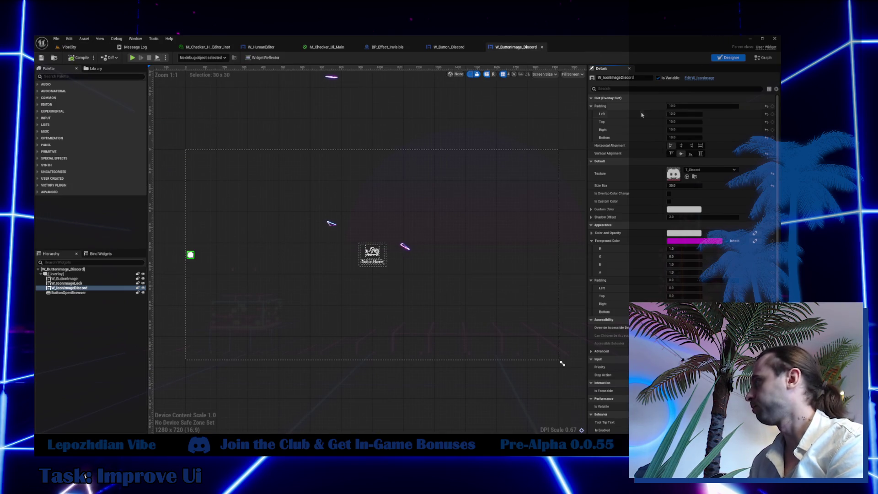
{"action": "left_click", "coordinate": [91, 283]}
{"action": "left_click", "coordinate": [671, 153]}
{"action": "left_click", "coordinate": [67, 288]}
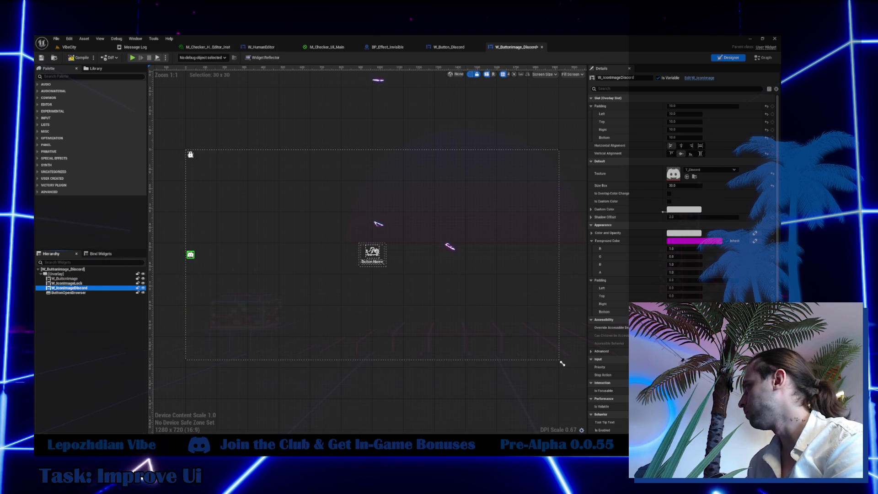
{"action": "left_click", "coordinate": [671, 153]}
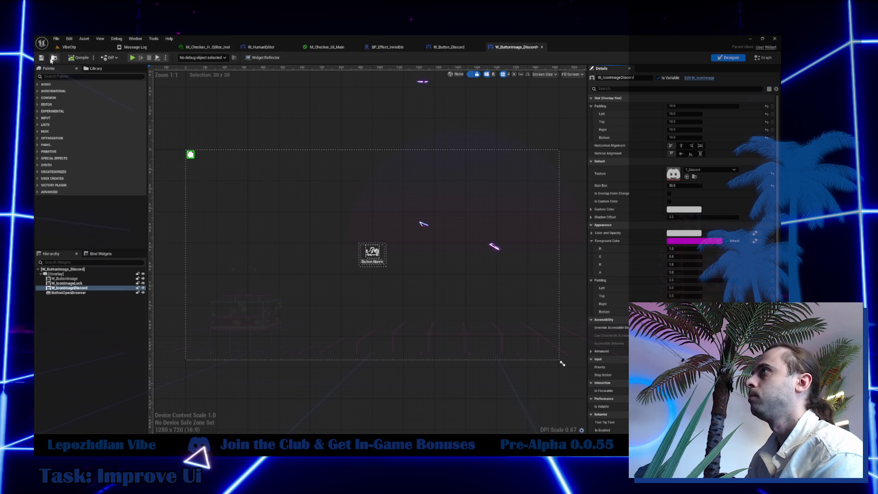
{"action": "key", "text": "ctrl+space"}
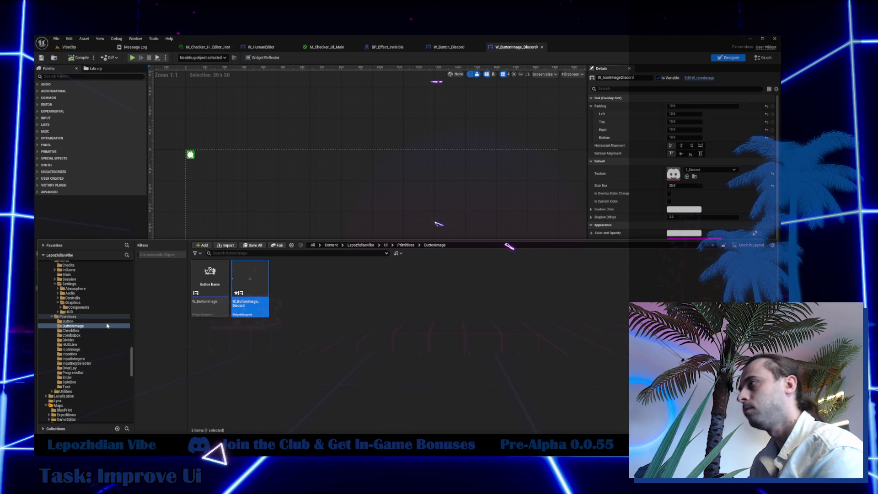
- Search the Content folder for 'discord' and open the W_Button_Discord widget blueprint
{"action": "scroll", "coordinate": [100, 325], "scroll_direction": "up", "scroll_amount": 10}
{"action": "scroll", "coordinate": [100, 320], "scroll_direction": "up", "scroll_amount": 10}
{"action": "left_click", "coordinate": [75, 269]}
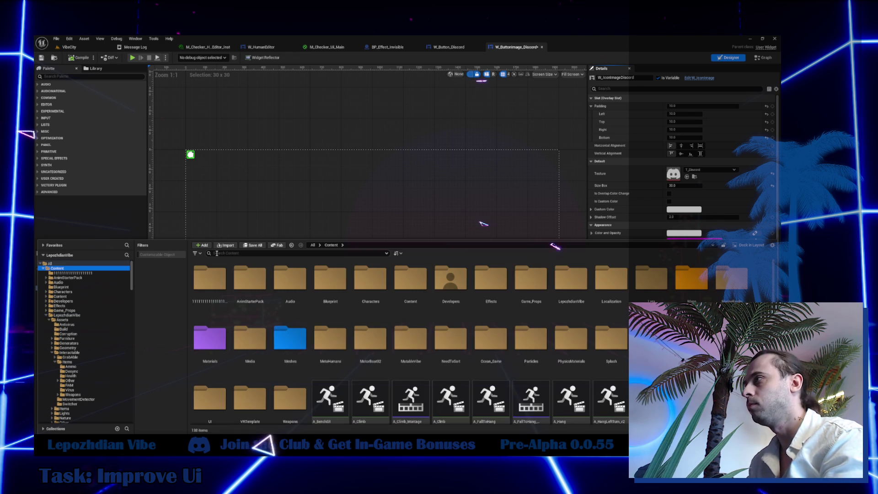
{"action": "left_click", "coordinate": [217, 253]}
{"action": "type", "text": "ысщкв"}
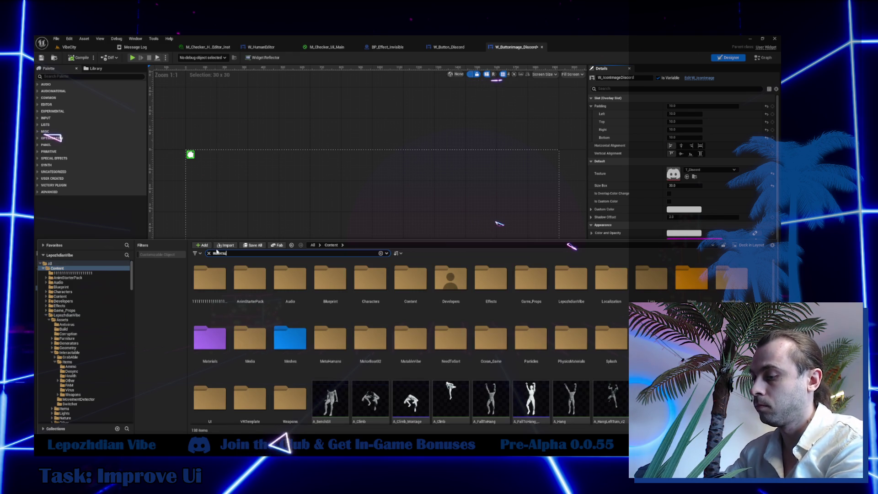
{"action": "key", "text": "ctrl+a"}
{"action": "type", "text": "discord"}
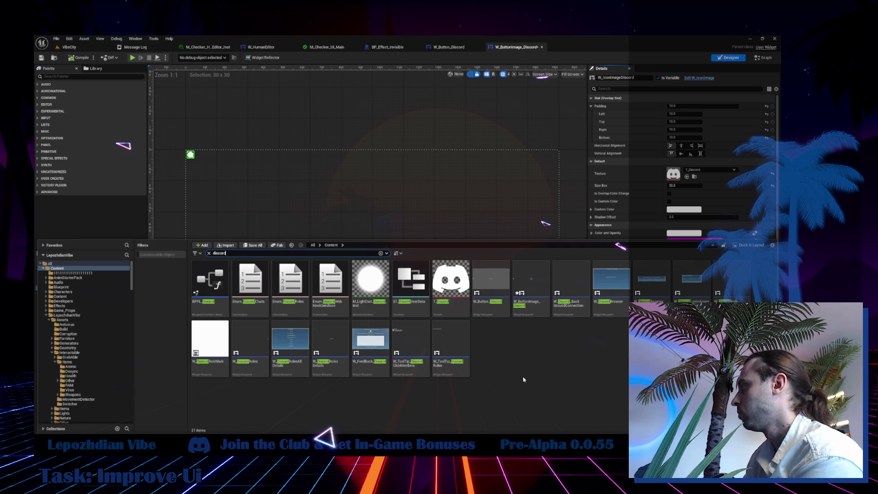
{"action": "double_click", "coordinate": [489, 278]}
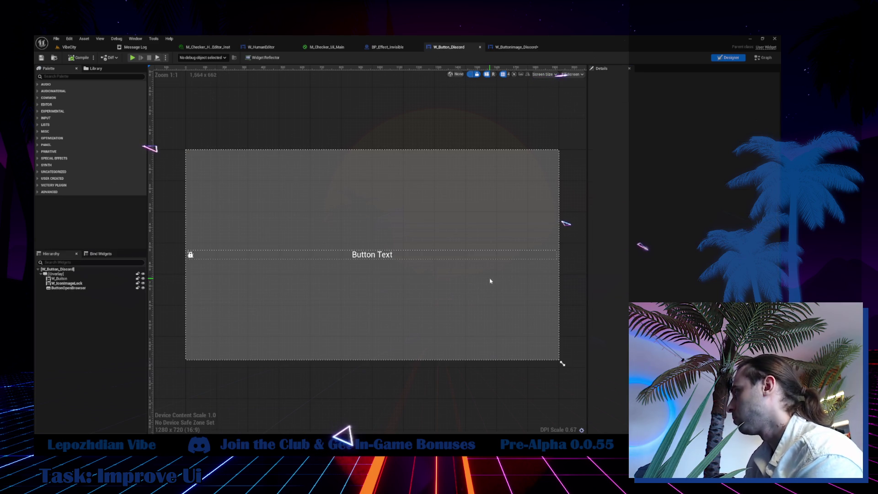
- Align W_IconImageLock to the top-left and duplicate it just before ButtonOpenBrowser
{"action": "left_click", "coordinate": [190, 256]}
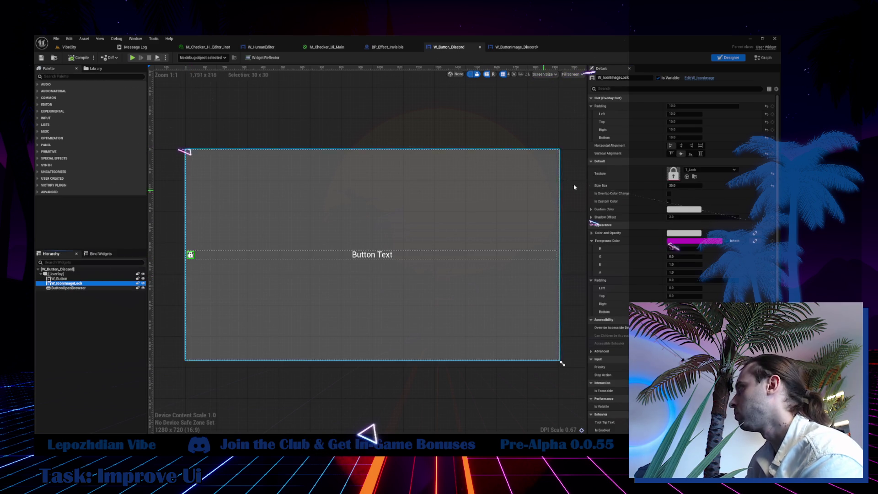
{"action": "left_click", "coordinate": [672, 153]}
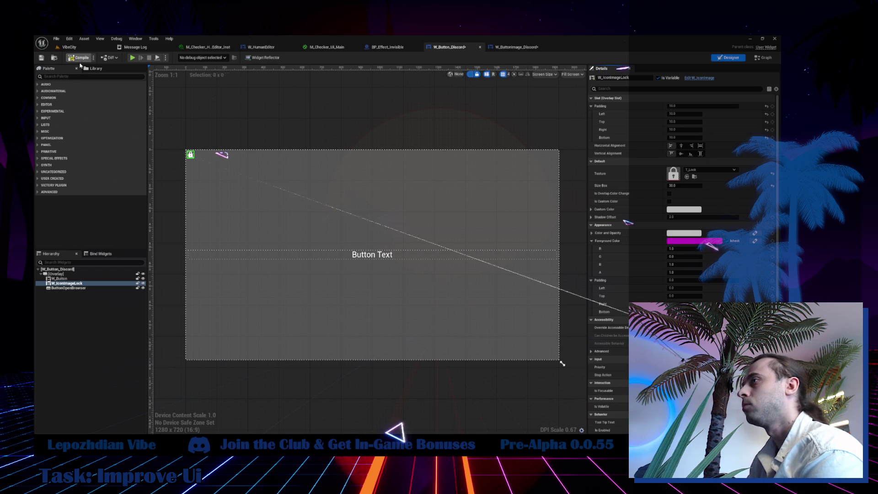
{"action": "left_click", "coordinate": [89, 295]}
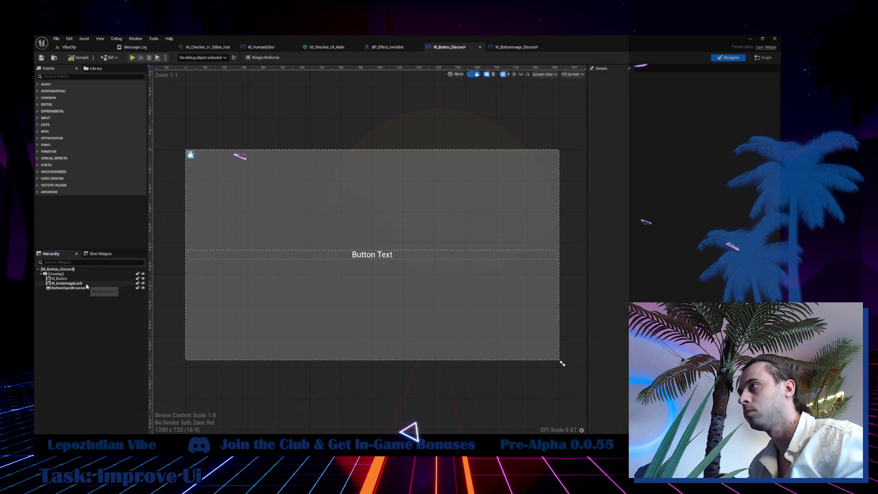
{"action": "left_click", "coordinate": [69, 283]}
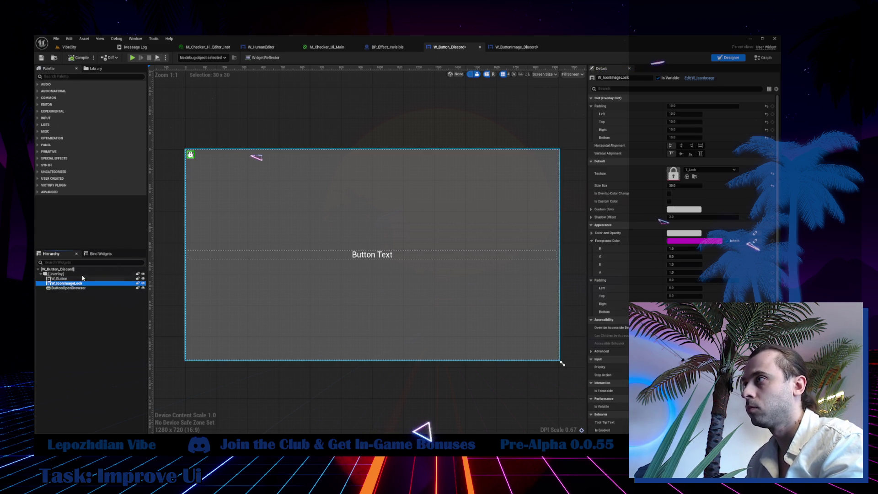
{"action": "left_click", "coordinate": [81, 275]}
{"action": "left_click", "coordinate": [69, 283]}
{"action": "key", "text": "ctrl+d"}
{"action": "left_click_drag", "start_coordinate": [69, 293], "coordinate": [87, 288]}
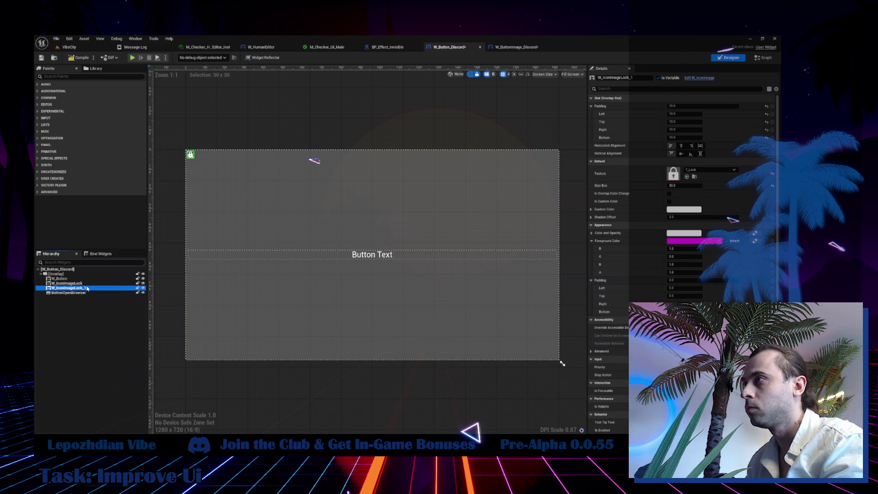
- Rename the copy to W_IconImageDiscord and give it the T_Discord texture
{"action": "left_click", "coordinate": [627, 80]}
{"action": "key", "text": "BackSpace"}
{"action": "key", "text": "BackSpace"}
{"action": "key", "text": "BackSpace"}
{"action": "type", "text": "Discor"}
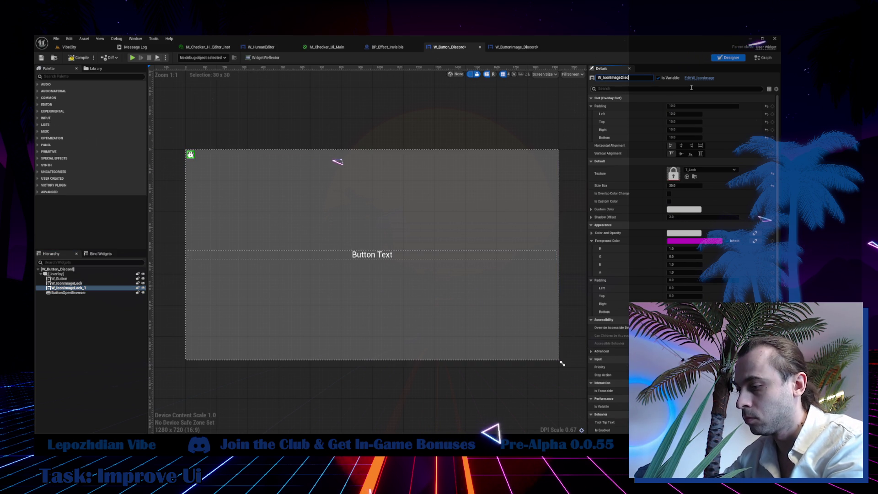
{"action": "key", "text": "Return"}
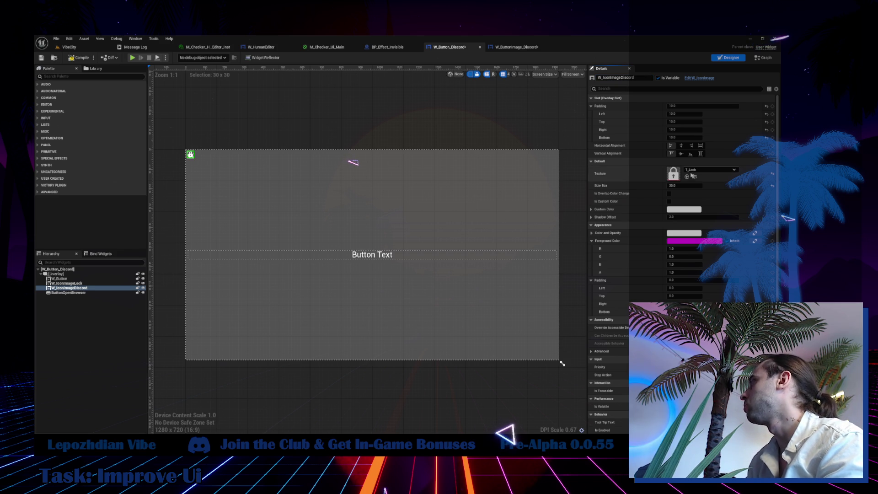
{"action": "left_click", "coordinate": [691, 170]}
{"action": "type", "text": "discord"}
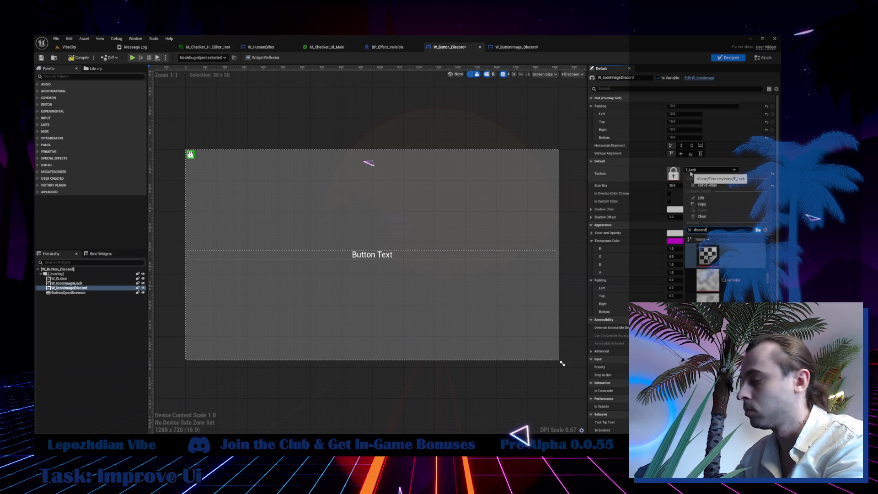
{"action": "key", "text": "Return"}
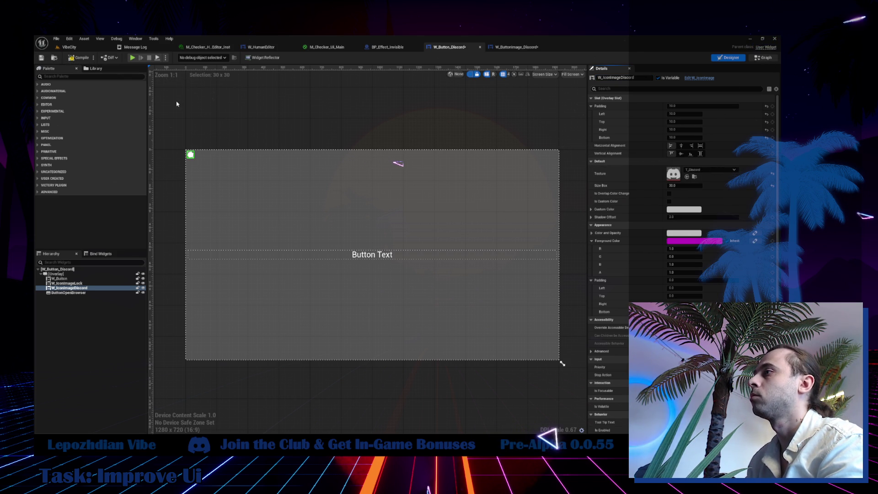
- Add a W_IconImageDiscord reference node to the event graph beside the visibility node chain
{"action": "left_click", "coordinate": [764, 58]}
{"action": "mouse_move", "coordinate": [73, 147]}
{"action": "left_mouse_down"}
{"action": "mouse_move", "coordinate": [631, 153]}
{"action": "mouse_move", "coordinate": [617, 138]}
{"action": "left_mouse_up"}
{"action": "left_click_drag", "start_coordinate": [666, 193], "coordinate": [475, 107]}
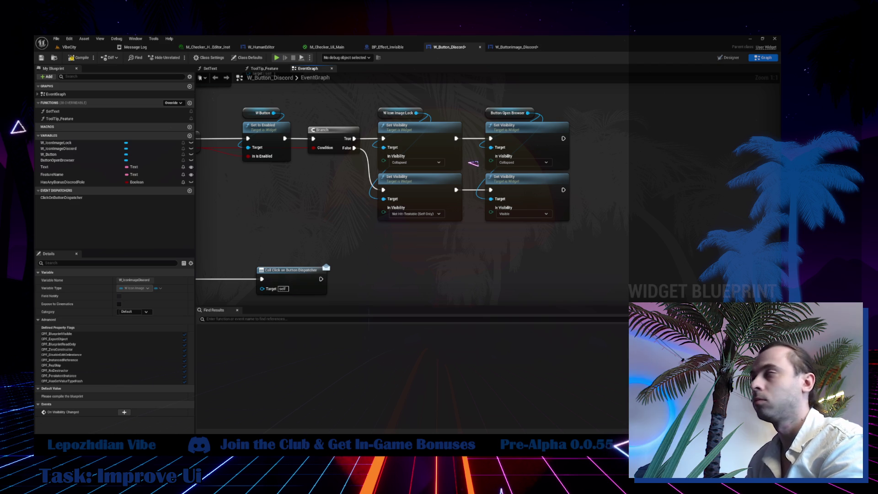
{"action": "left_click_drag", "start_coordinate": [441, 236], "coordinate": [300, 286]}
- Move the Button Open Browser getter and its two Set Visibility nodes further right
{"action": "mouse_move", "coordinate": [386, 129]}
{"action": "left_mouse_down"}
{"action": "mouse_move", "coordinate": [387, 284]}
{"action": "mouse_move", "coordinate": [408, 290]}
{"action": "left_mouse_up"}
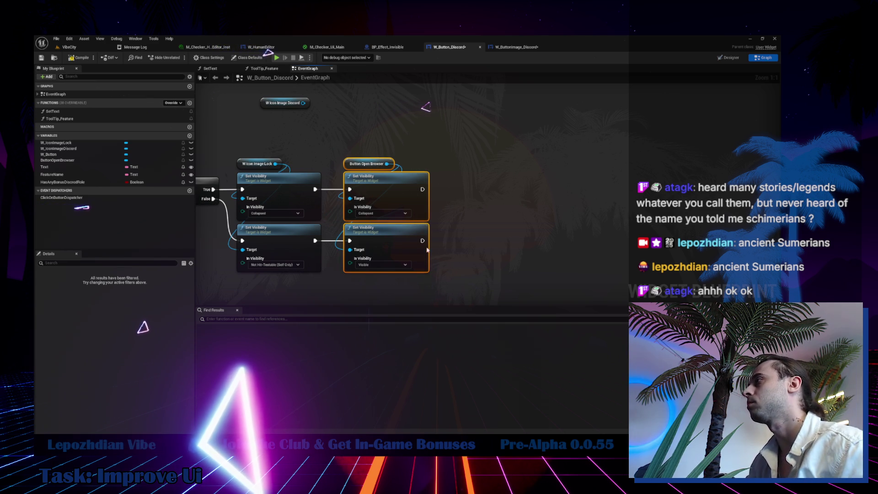
{"action": "left_click_drag", "start_coordinate": [403, 190], "coordinate": [547, 188]}
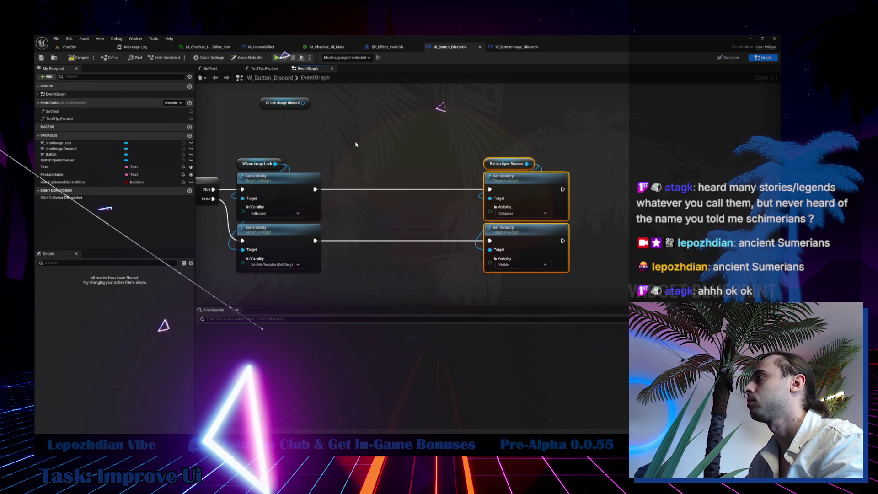
- Add a W Icon Image Discord Set Visibility node (Not Hit-Testable Self Only) to the top chain
{"action": "left_click", "coordinate": [314, 234]}
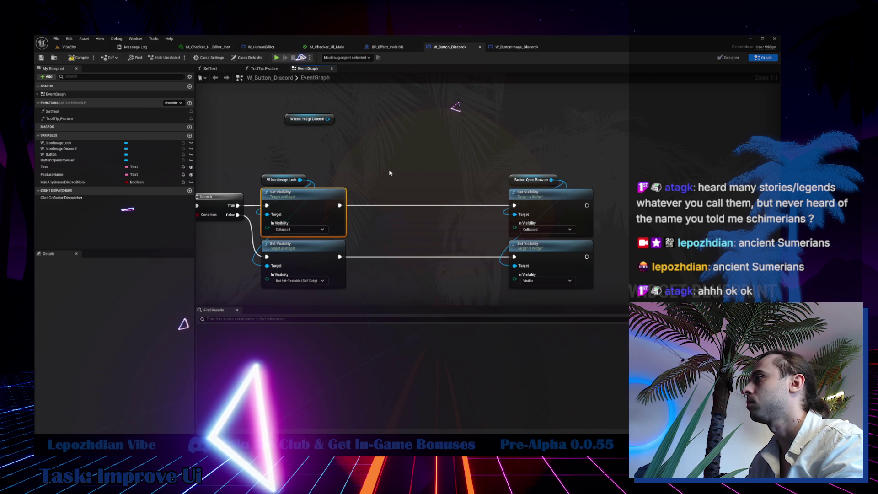
{"action": "key", "text": "ctrl+d"}
{"action": "left_click_drag", "start_coordinate": [327, 119], "coordinate": [399, 197]}
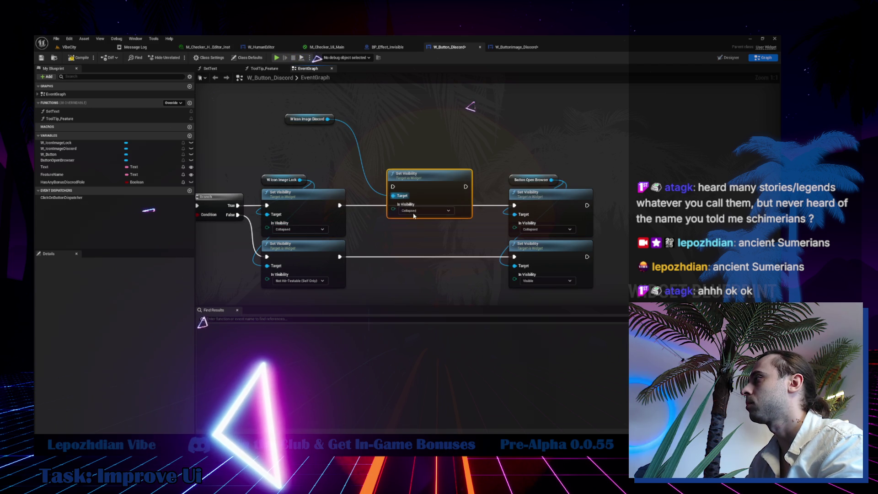
{"action": "left_click", "coordinate": [425, 211]}
{"action": "left_click", "coordinate": [434, 241]}
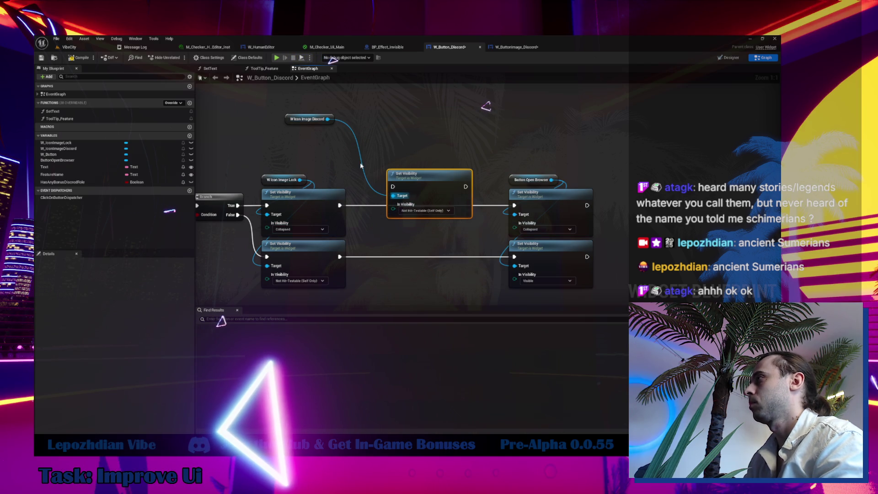
{"action": "left_click_drag", "start_coordinate": [322, 124], "coordinate": [423, 167]}
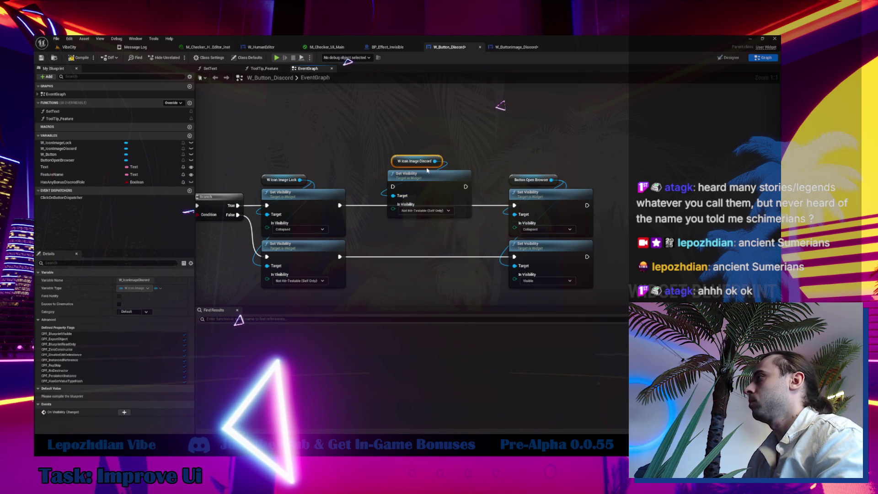
{"action": "left_click_drag", "start_coordinate": [465, 187], "coordinate": [514, 205]}
- Wire a Collapsed Discord Set Visibility node into the False chain between lock and Button Open Browser
{"action": "left_click_drag", "start_coordinate": [339, 205], "coordinate": [392, 186]}
{"action": "left_click_drag", "start_coordinate": [448, 196], "coordinate": [440, 212]}
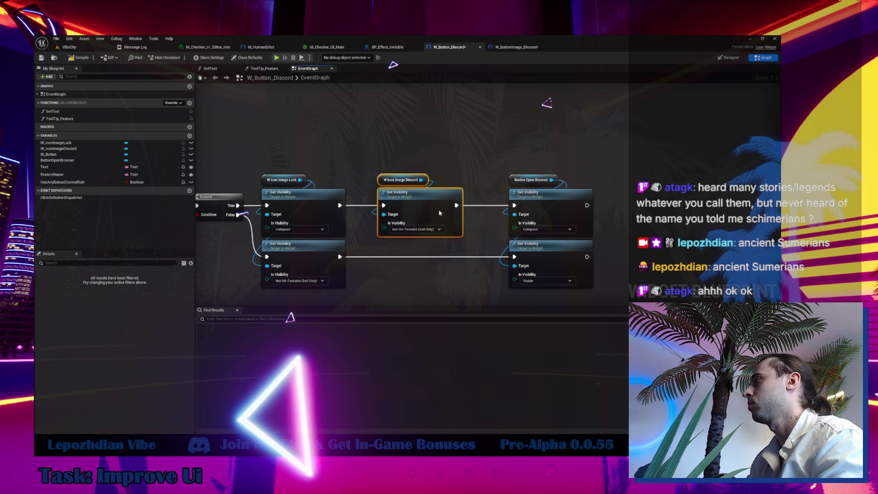
{"action": "left_click_drag", "start_coordinate": [412, 168], "coordinate": [417, 237]}
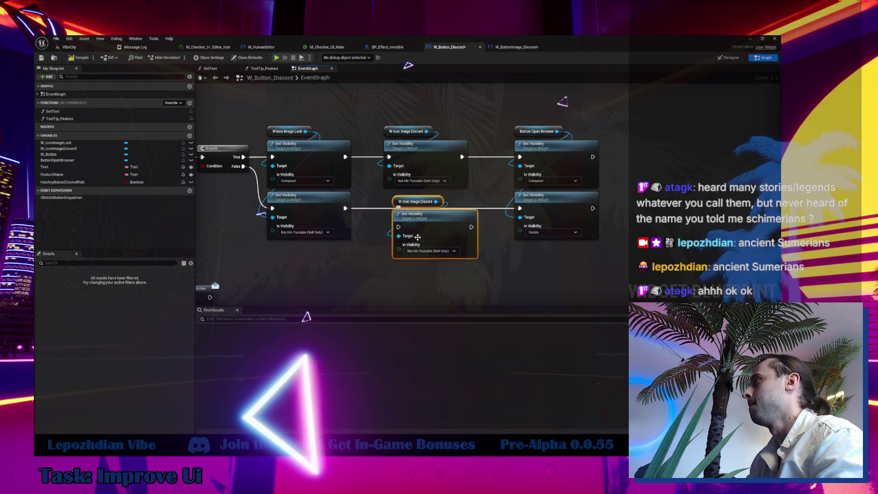
{"action": "left_click", "coordinate": [378, 208]}
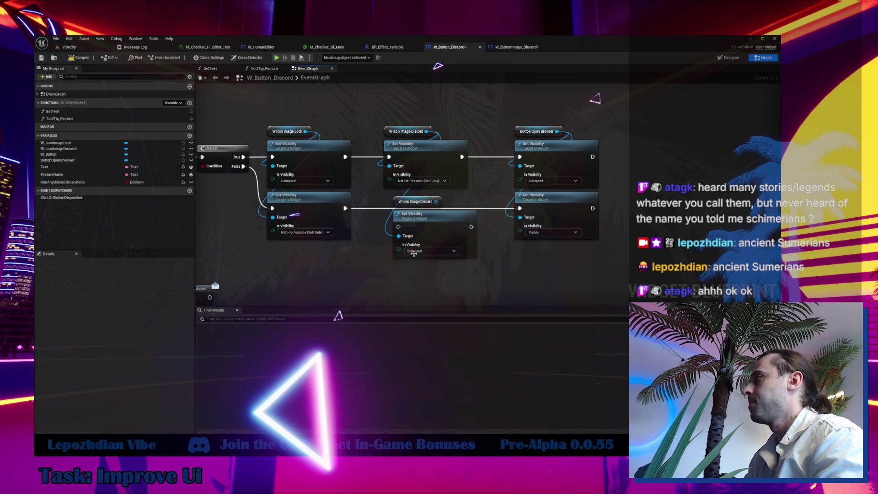
{"action": "left_click_drag", "start_coordinate": [345, 208], "coordinate": [472, 227]}
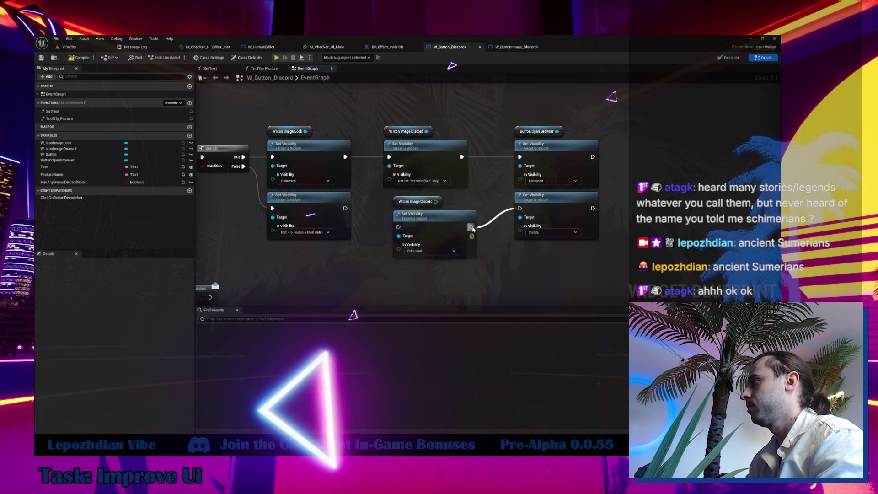
{"action": "left_click_drag", "start_coordinate": [398, 227], "coordinate": [346, 209]}
{"action": "left_click", "coordinate": [415, 202]}
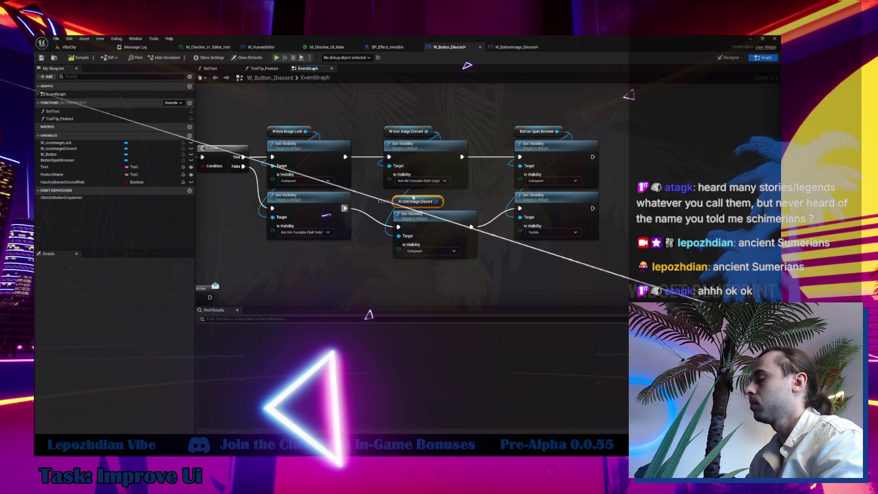
{"action": "key", "text": "Delete"}
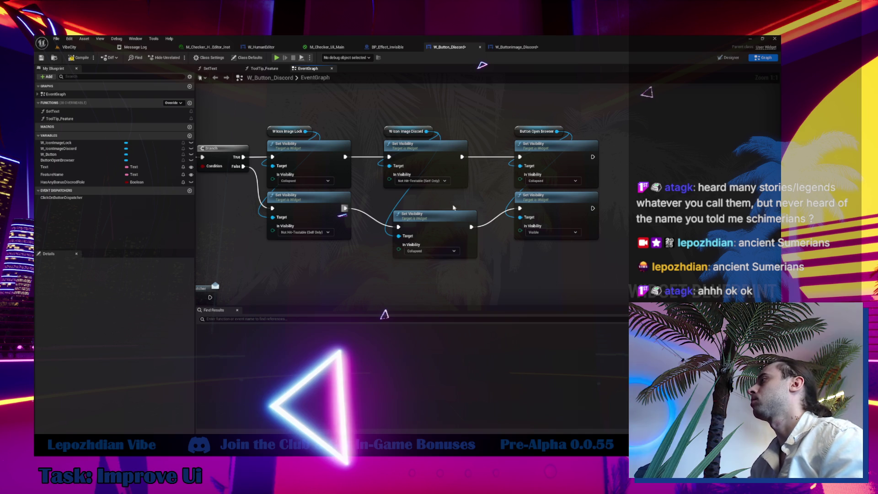
{"action": "left_click_drag", "start_coordinate": [441, 226], "coordinate": [432, 206]}
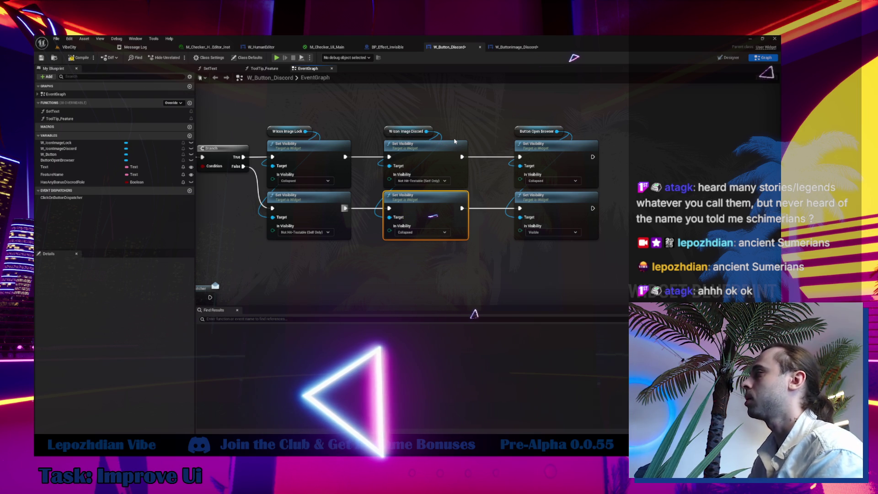
- Shift the Button Open Browser nodes left to close the gap, then compile
{"action": "mouse_move", "coordinate": [383, 102]}
{"action": "left_mouse_down"}
{"action": "mouse_move", "coordinate": [478, 242]}
{"action": "mouse_move", "coordinate": [599, 248]}
{"action": "left_mouse_up"}
{"action": "left_click_drag", "start_coordinate": [429, 160], "coordinate": [419, 152]}
{"action": "mouse_move", "coordinate": [594, 249]}
{"action": "left_mouse_down"}
{"action": "mouse_move", "coordinate": [553, 218]}
{"action": "mouse_move", "coordinate": [498, 124]}
{"action": "left_mouse_up"}
{"action": "left_click_drag", "start_coordinate": [502, 177], "coordinate": [483, 178]}
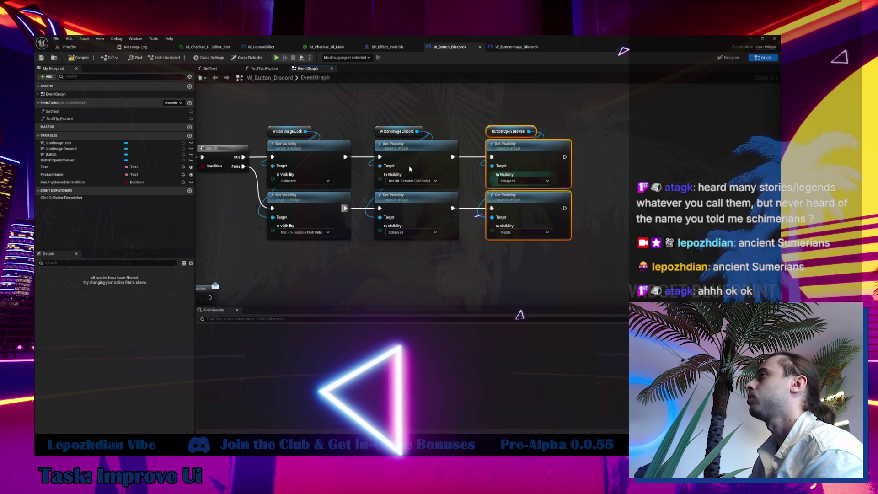
{"action": "left_click", "coordinate": [79, 61]}
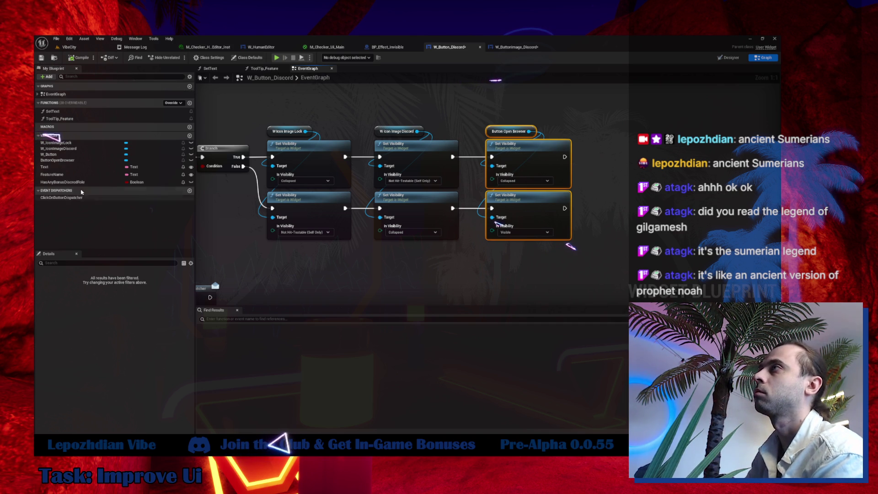
- Switch to the VibeCity level, briefly open and close the File menu, and start a play session
{"action": "left_click", "coordinate": [70, 47]}
{"action": "left_click", "coordinate": [56, 38]}
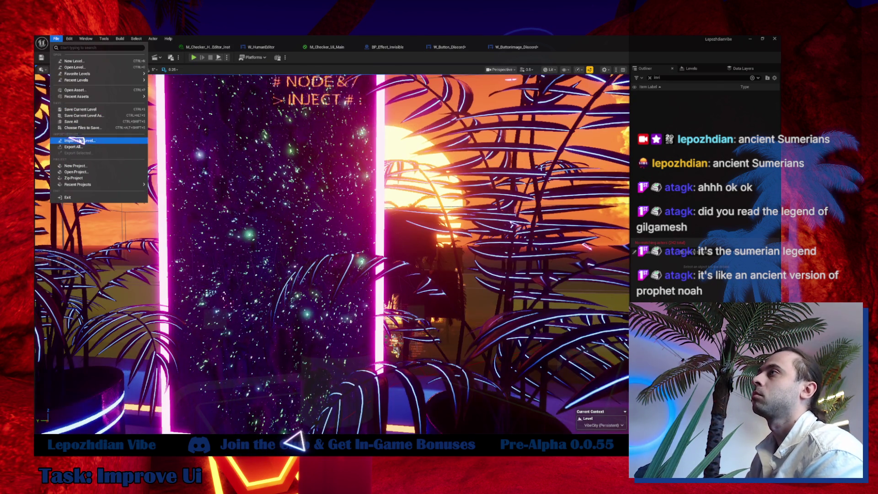
{"action": "left_click", "coordinate": [82, 125]}
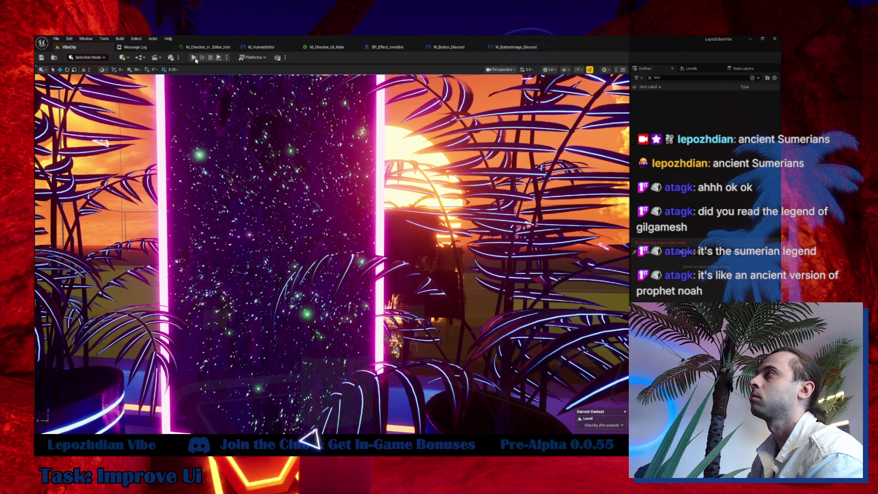
{"action": "left_click", "coordinate": [194, 58]}
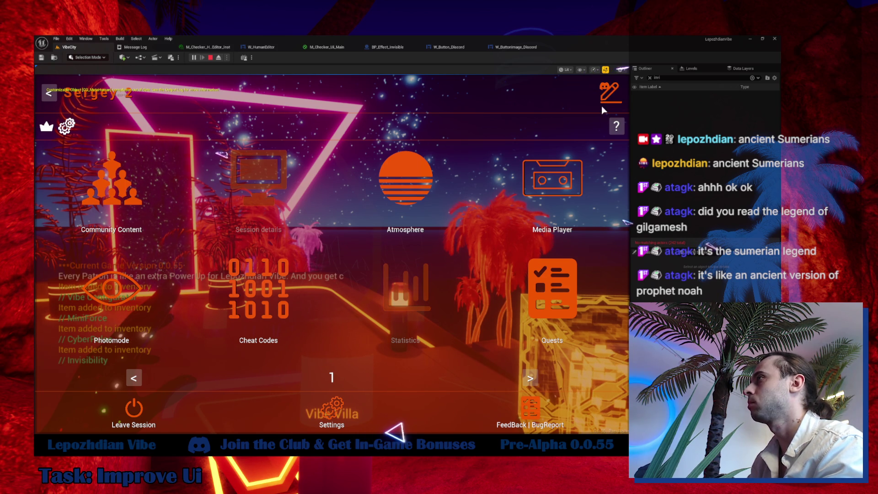
- In the game menu, randomize the sun under Atmosphere, try Player Rename, then stop the session
{"action": "left_click", "coordinate": [410, 188]}
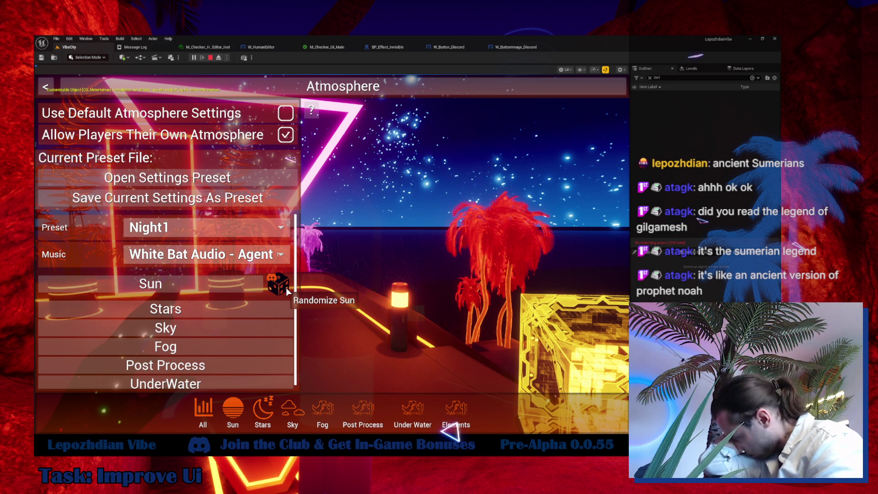
{"action": "left_click", "coordinate": [274, 285]}
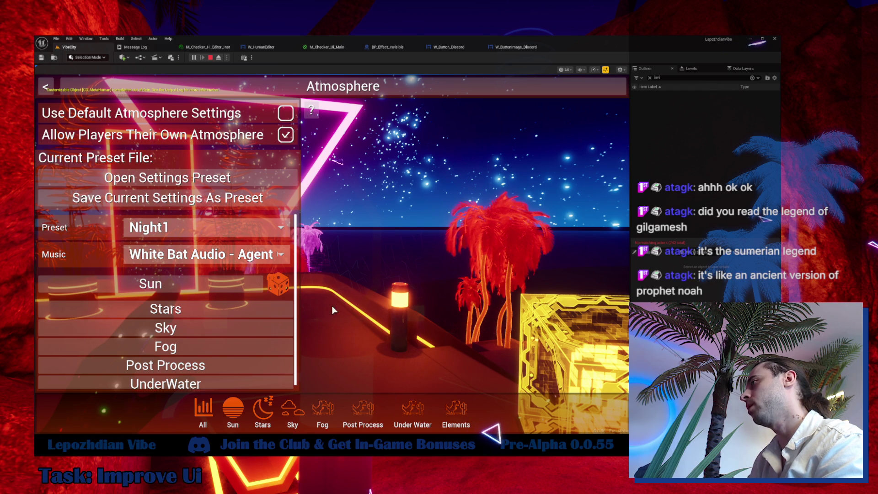
{"action": "key", "text": "Escape"}
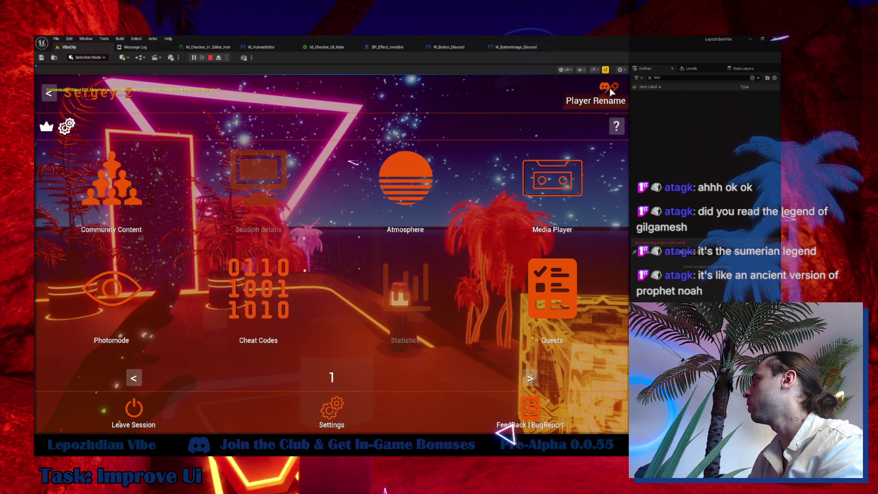
{"action": "left_click", "coordinate": [610, 94]}
{"action": "left_click", "coordinate": [591, 143]}
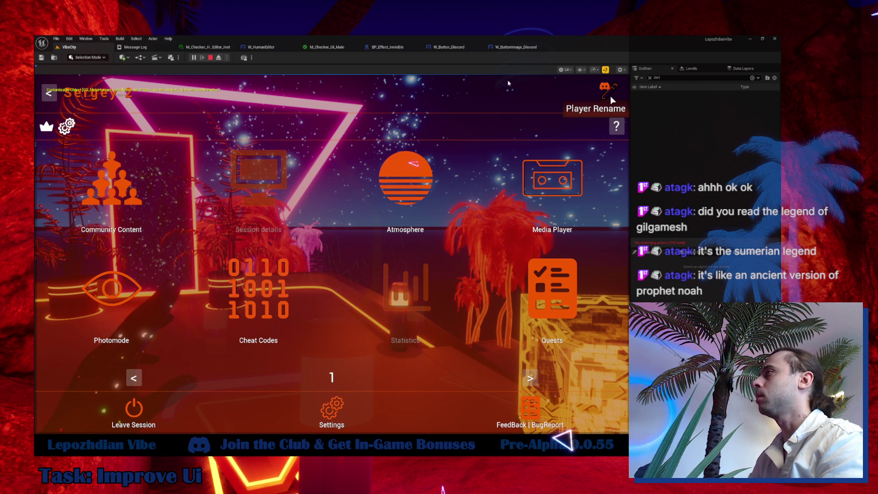
{"action": "key", "text": "Escape"}
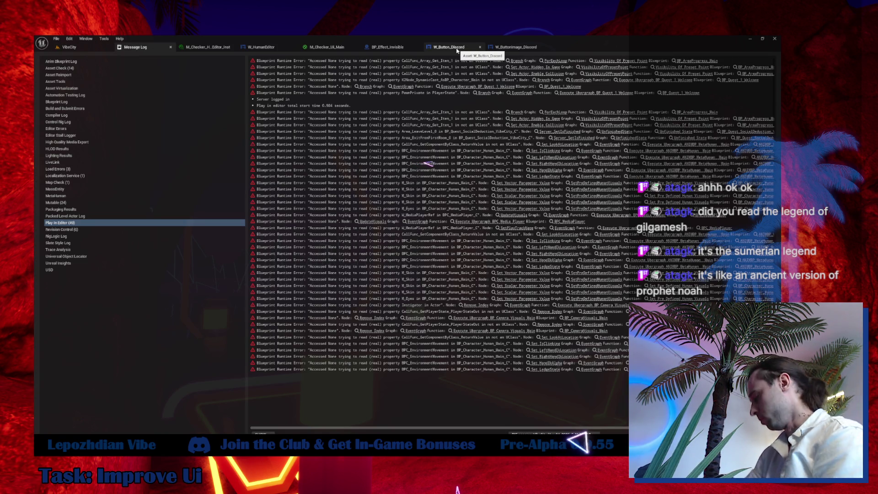
- In W_Button_Discord's Designer, set W_IconImageDiscord's Color and Opacity to yellow
{"action": "left_click", "coordinate": [457, 50]}
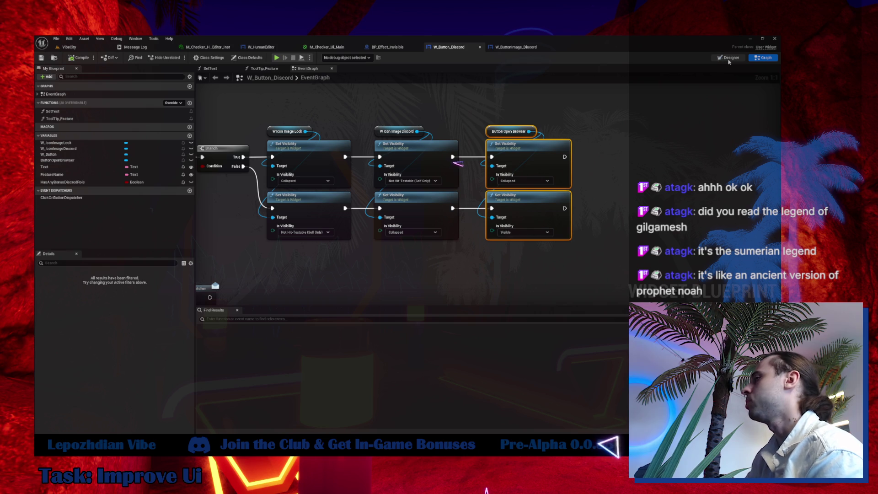
{"action": "left_click", "coordinate": [729, 58]}
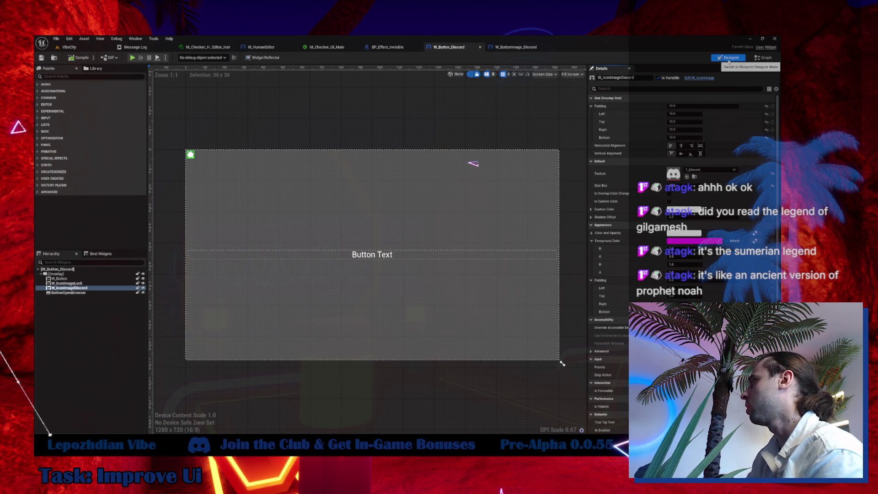
{"action": "left_click", "coordinate": [682, 209]}
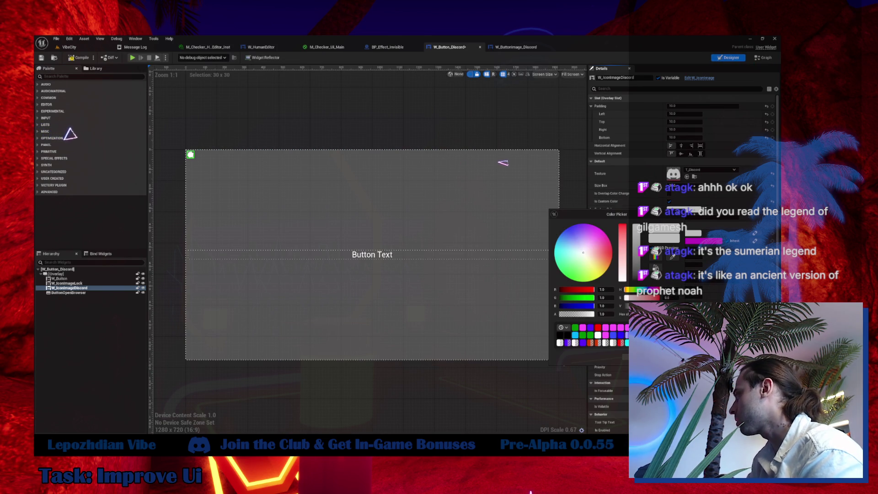
{"action": "key", "text": "Escape"}
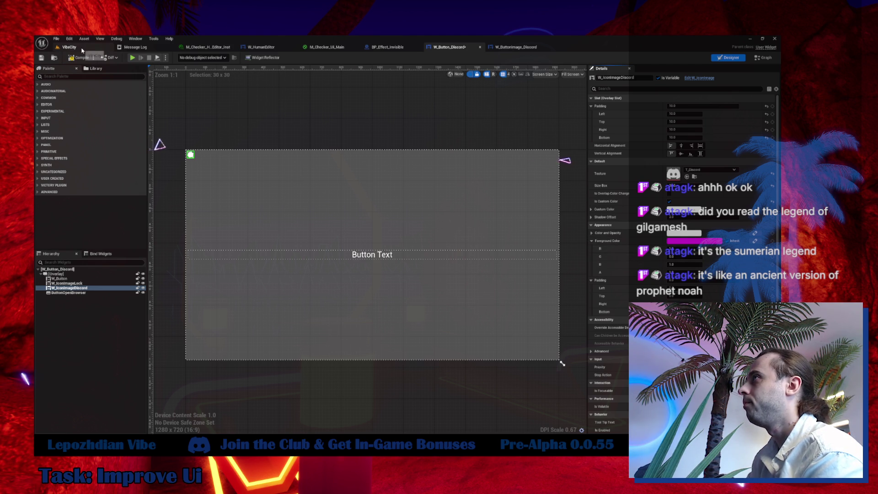
{"action": "left_click", "coordinate": [716, 231]}
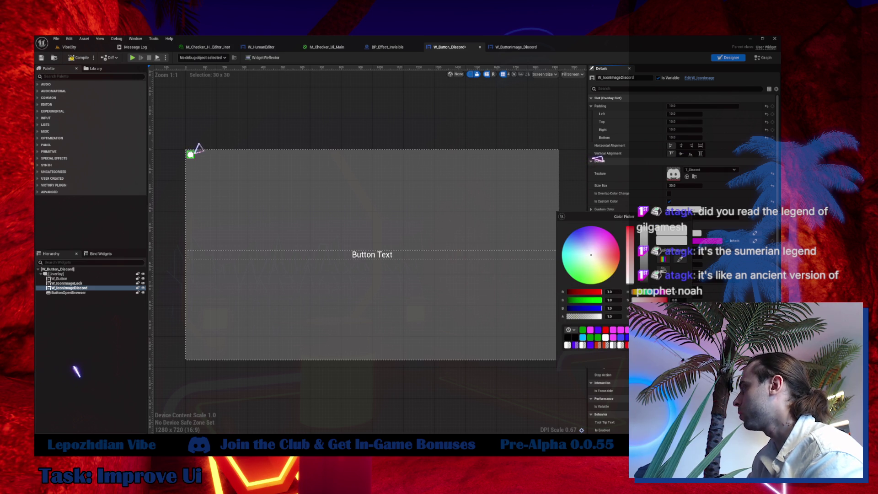
{"action": "left_click", "coordinate": [606, 279]}
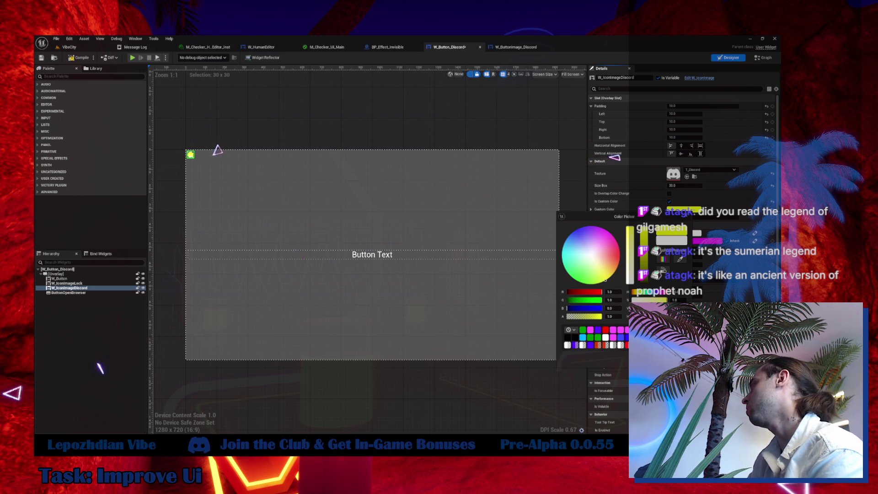
{"action": "left_click", "coordinate": [561, 362]}
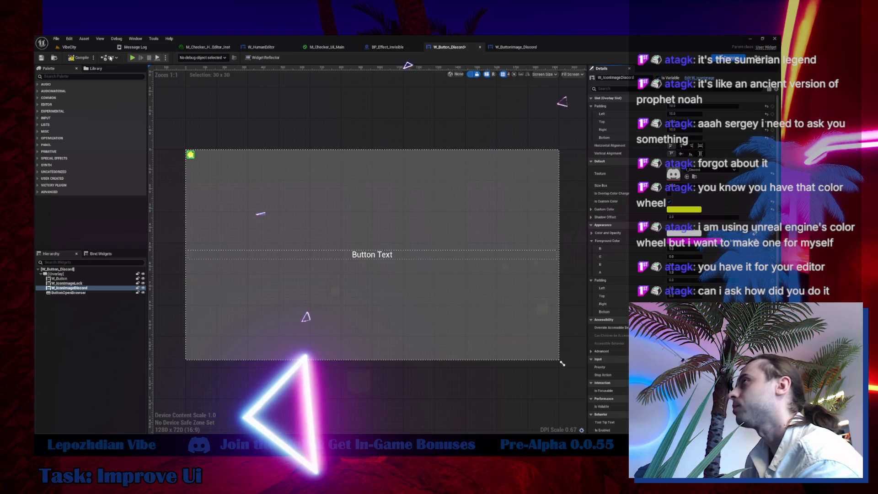
- Return to the VibeCity level viewport
{"action": "left_click", "coordinate": [69, 47]}
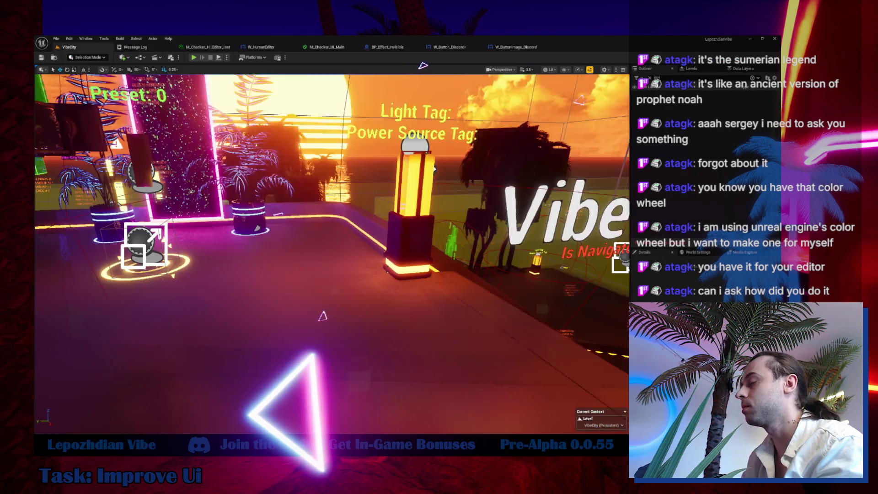
- Search the Content Drawer for 'color wh' to list the colour-wheel assets
{"action": "key", "text": "ctrl+space"}
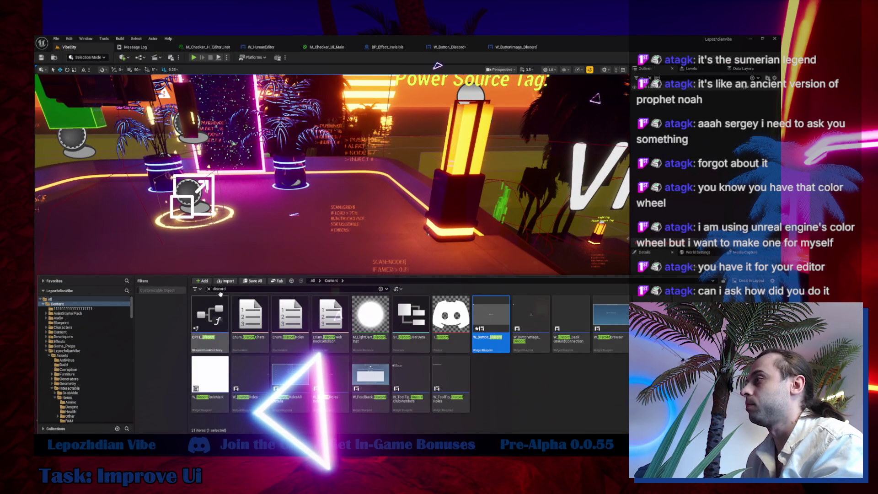
{"action": "type", "text": "cu"}
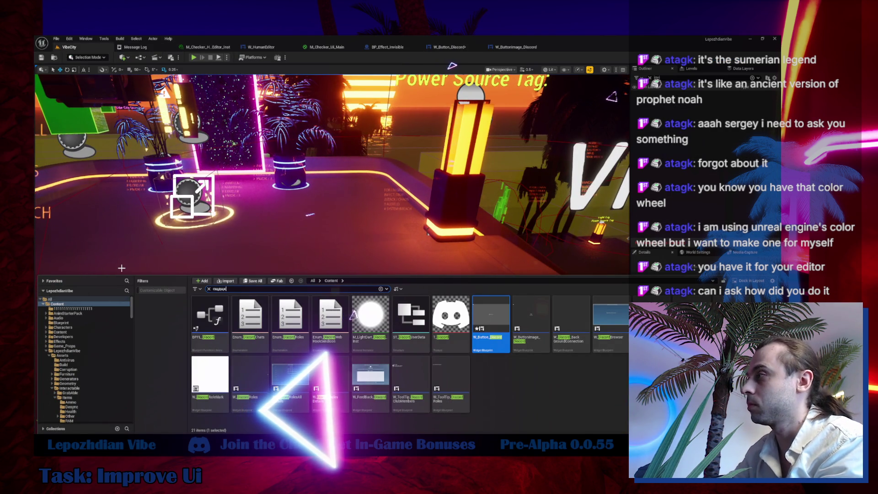
{"action": "key", "text": "BackSpace"}
{"action": "key", "text": "BackSpace"}
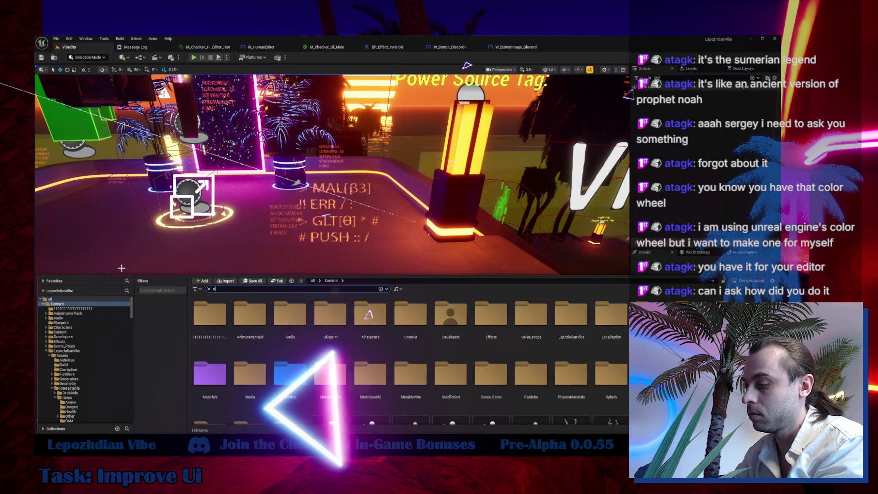
{"action": "type", "text": "color"}
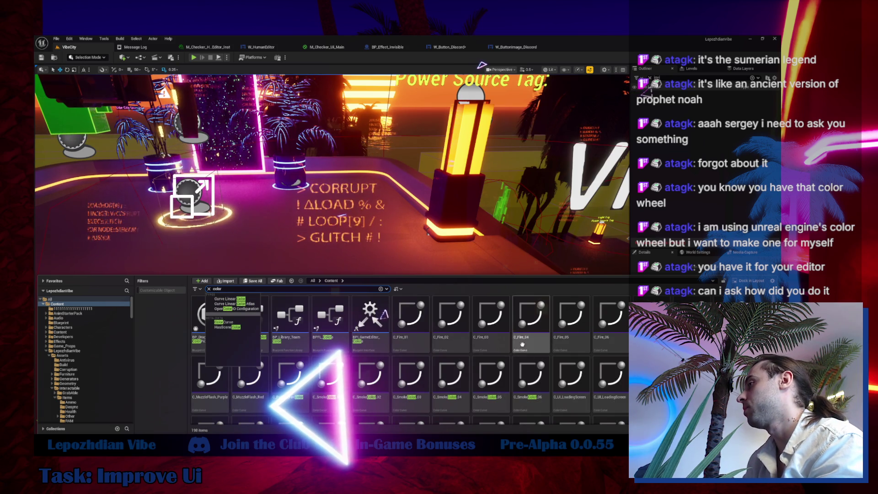
{"action": "scroll", "coordinate": [534, 362], "scroll_direction": "down", "scroll_amount": 5}
{"action": "scroll", "coordinate": [534, 363], "scroll_direction": "down", "scroll_amount": 10}
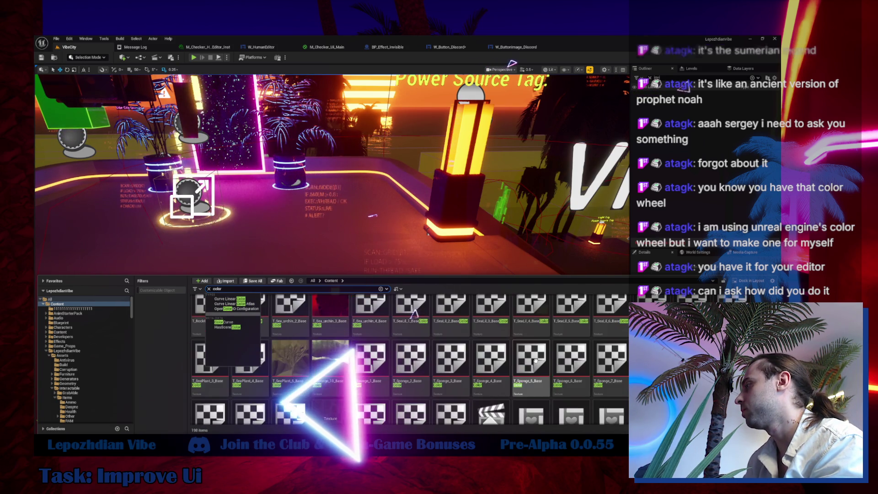
{"action": "type", "text": "wh"}
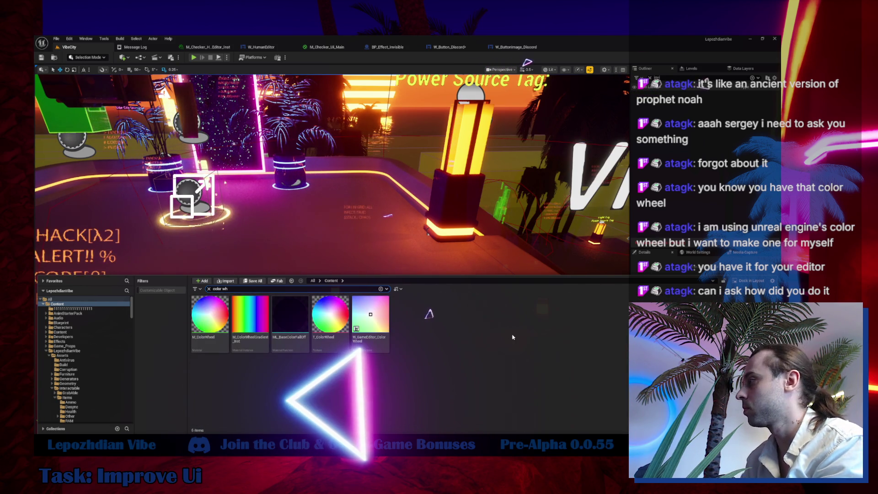
- Select W_GameEditor_ColorWheel, request its deletion, then cancel the Delete Assets dialog
{"action": "left_click", "coordinate": [384, 322]}
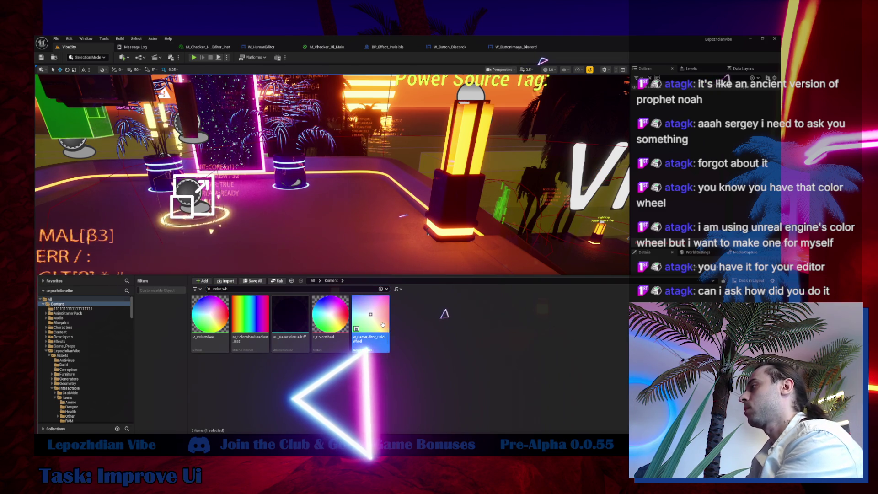
{"action": "key", "text": "Delete"}
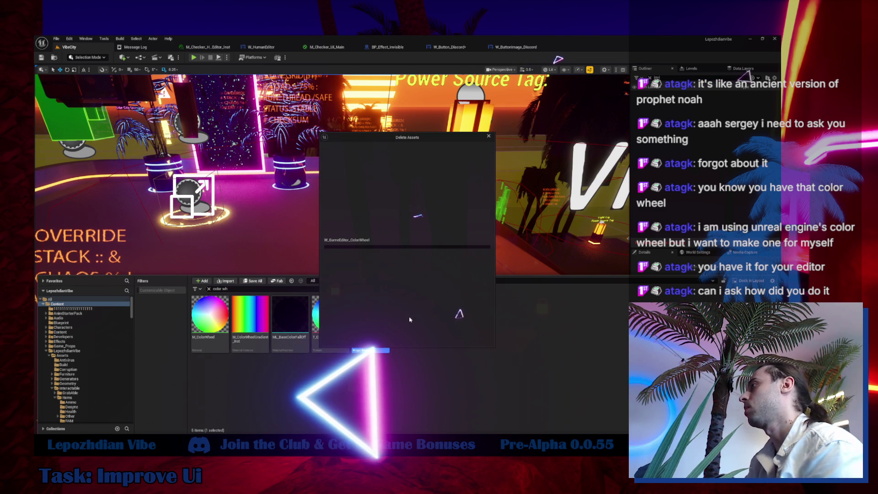
{"action": "left_click", "coordinate": [347, 335]}
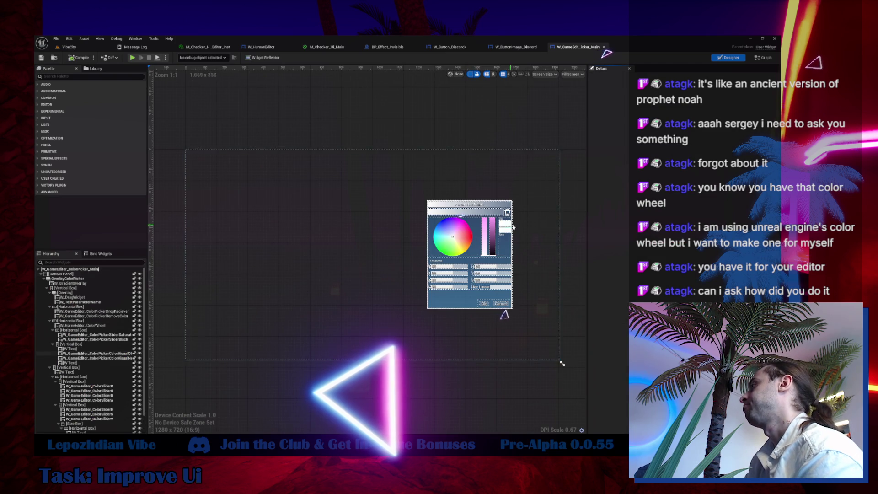
- Inspect W_GameEditor_ColorPicker_Main's layout, select the R slider, and review its Graph
{"action": "scroll", "coordinate": [474, 259], "scroll_direction": "up", "scroll_amount": 3}
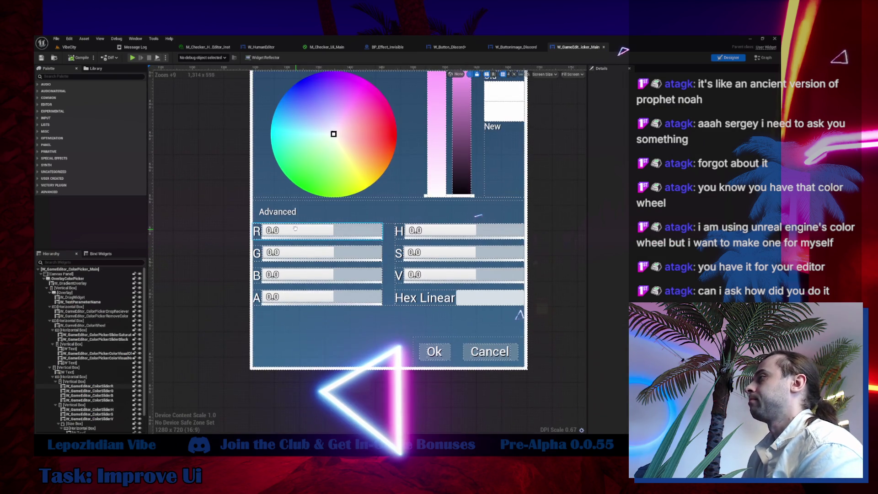
{"action": "left_click_drag", "start_coordinate": [283, 247], "coordinate": [261, 322]}
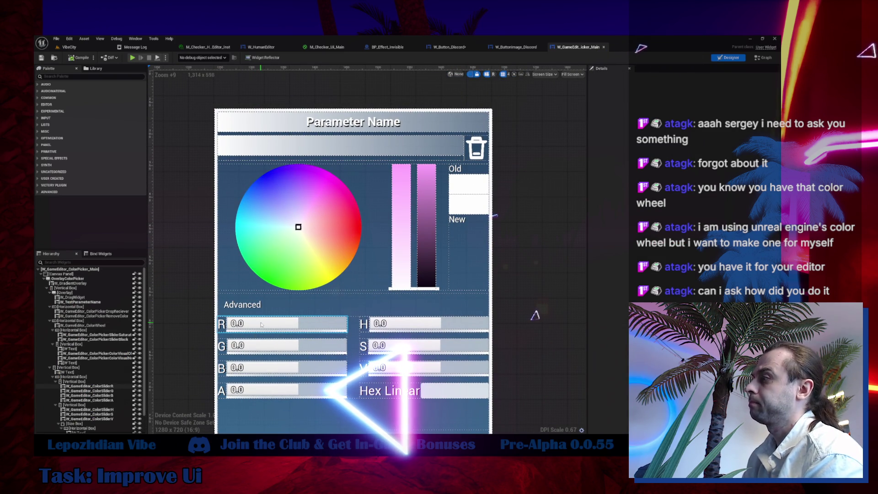
{"action": "left_click", "coordinate": [262, 325]}
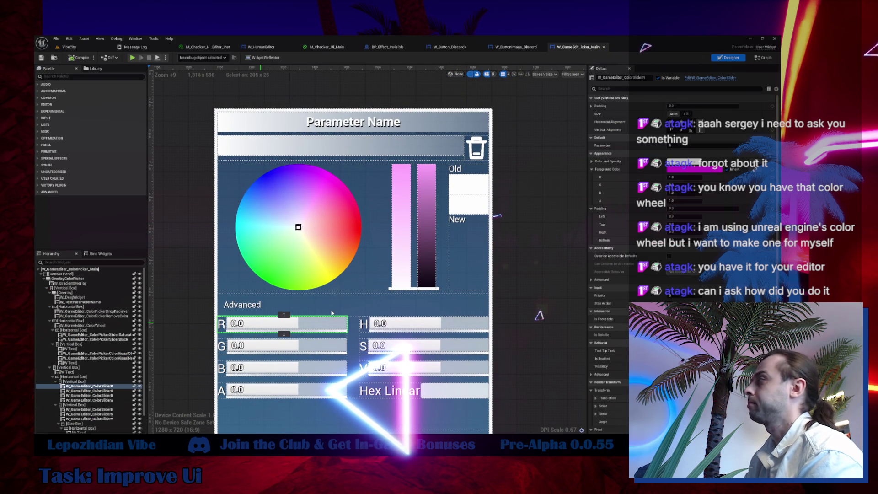
{"action": "left_click", "coordinate": [765, 57]}
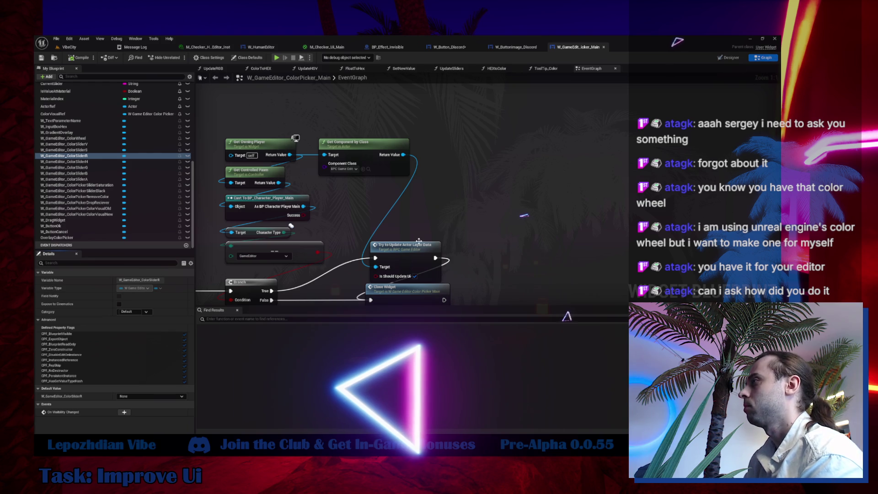
{"action": "scroll", "coordinate": [413, 235], "scroll_direction": "down", "scroll_amount": 6}
{"action": "scroll", "coordinate": [412, 247], "scroll_direction": "up", "scroll_amount": 4}
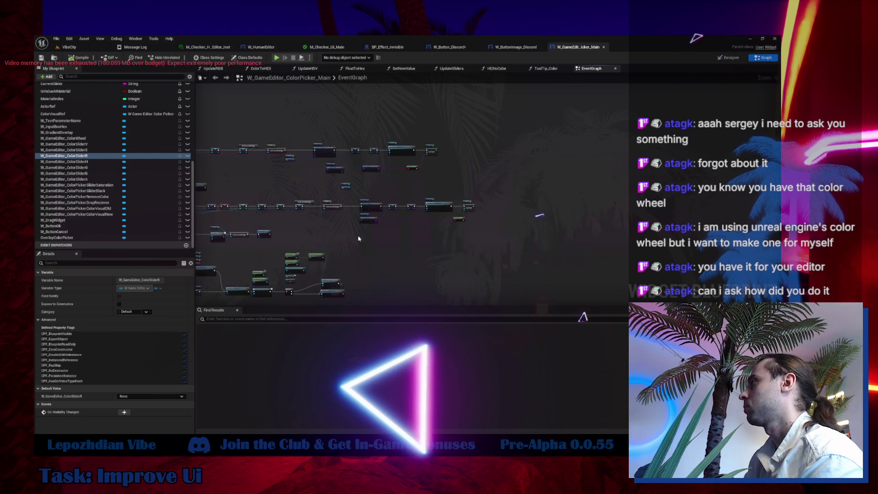
{"action": "left_click_drag", "start_coordinate": [546, 215], "coordinate": [551, 215]}
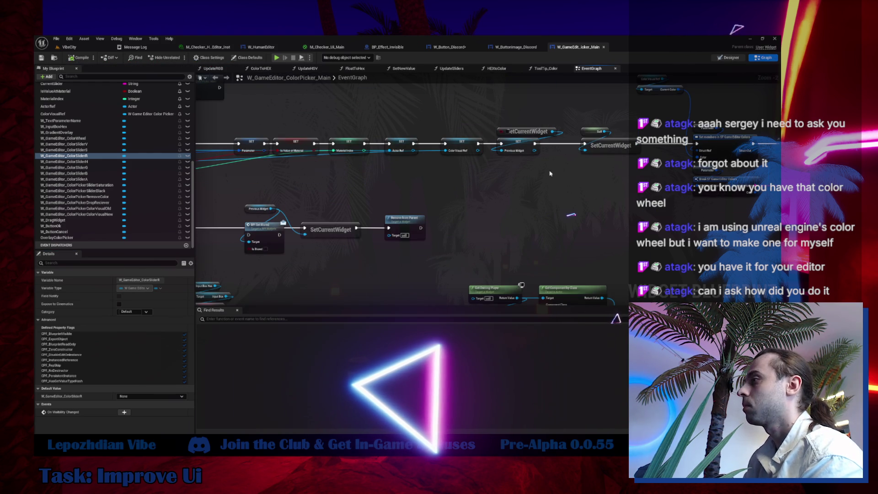
{"action": "left_click", "coordinate": [728, 57]}
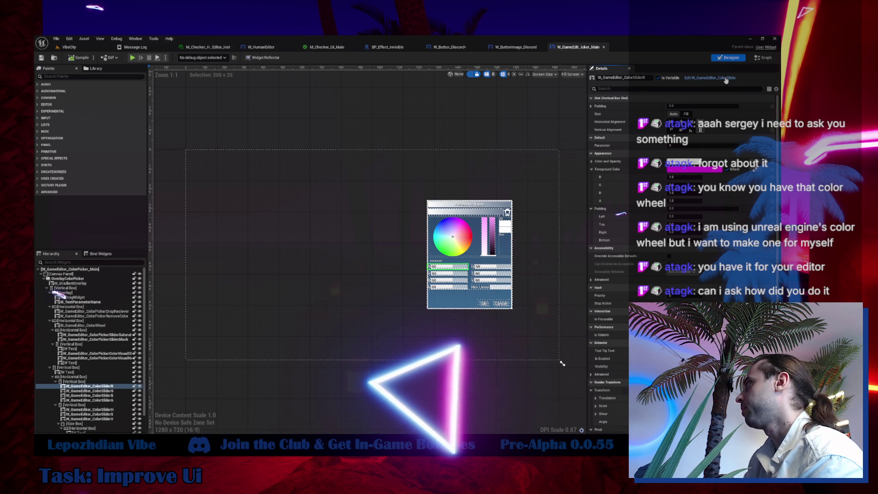
- Open W_GameEditor_ColorSlider's event graph and jump into the Update RGB function
{"action": "left_click", "coordinate": [725, 79]}
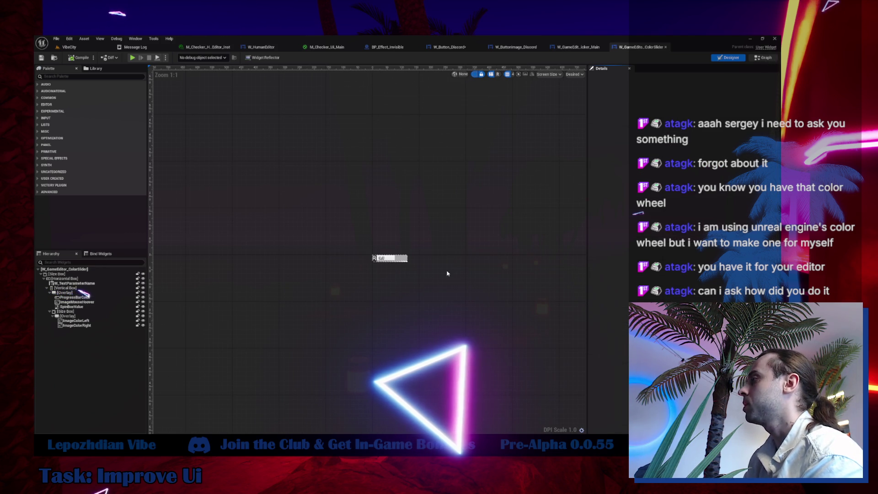
{"action": "key", "text": "shift+F4"}
{"action": "scroll", "coordinate": [251, 261], "scroll_direction": "down", "scroll_amount": 4}
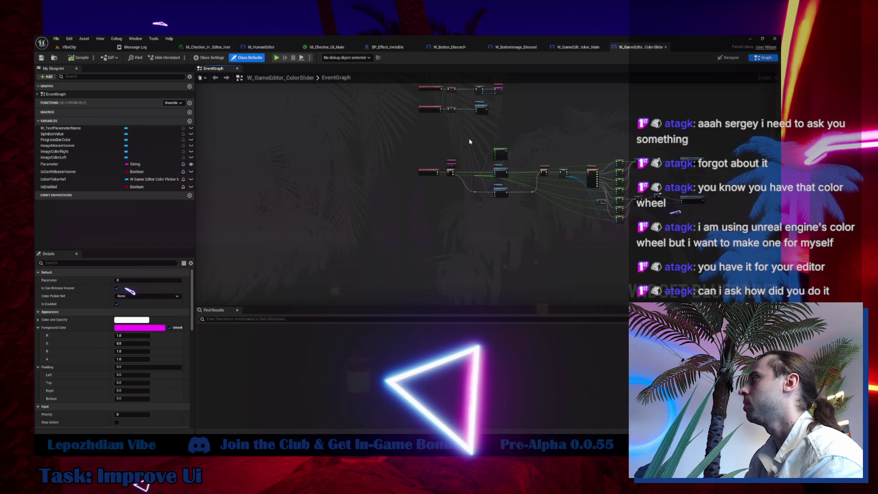
{"action": "scroll", "coordinate": [445, 140], "scroll_direction": "up", "scroll_amount": 4}
{"action": "left_click_drag", "start_coordinate": [575, 178], "coordinate": [553, 214]}
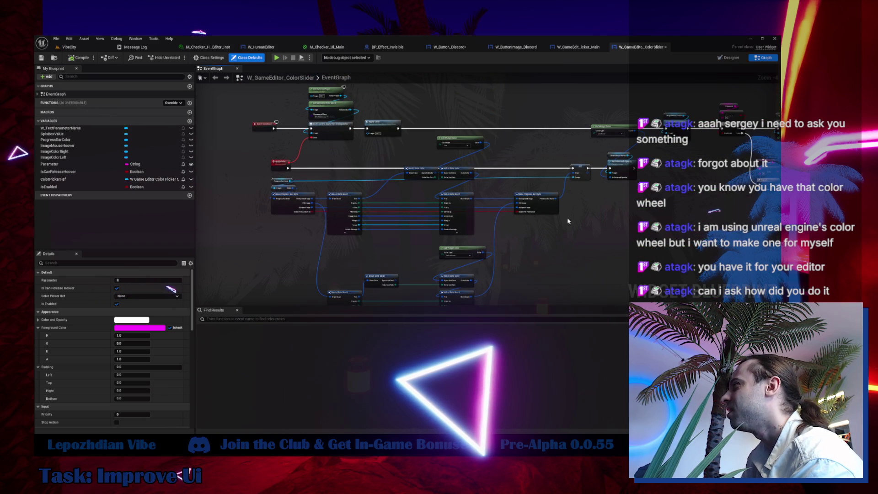
{"action": "scroll", "coordinate": [553, 214], "scroll_direction": "up", "scroll_amount": 5}
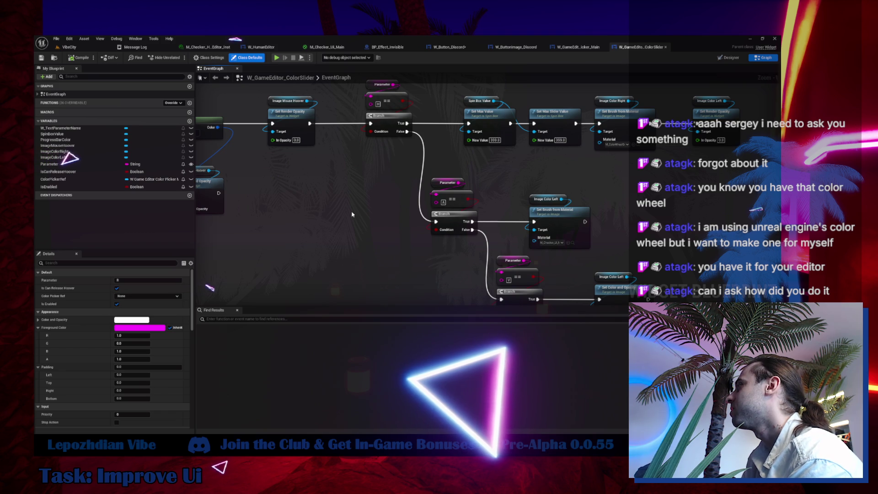
{"action": "scroll", "coordinate": [353, 214], "scroll_direction": "down", "scroll_amount": 2}
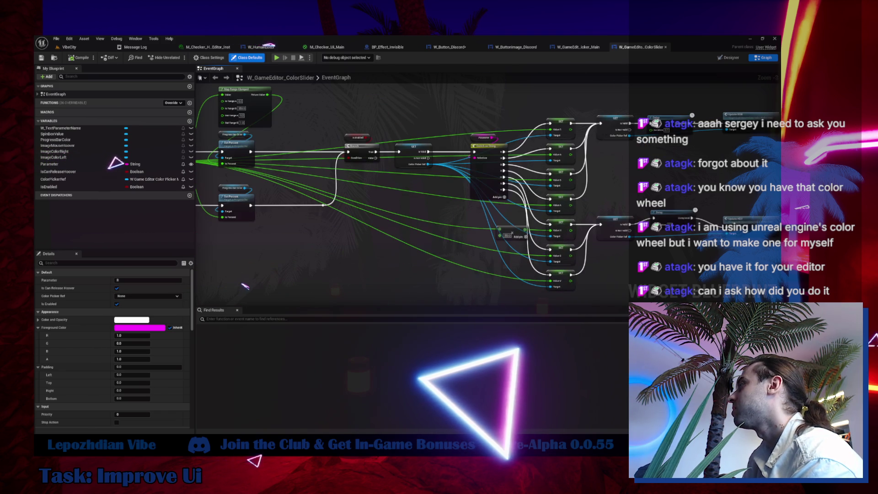
{"action": "left_click_drag", "start_coordinate": [855, 133], "coordinate": [603, 152]}
{"action": "left_click", "coordinate": [510, 144]}
{"action": "double_click", "coordinate": [510, 143]}
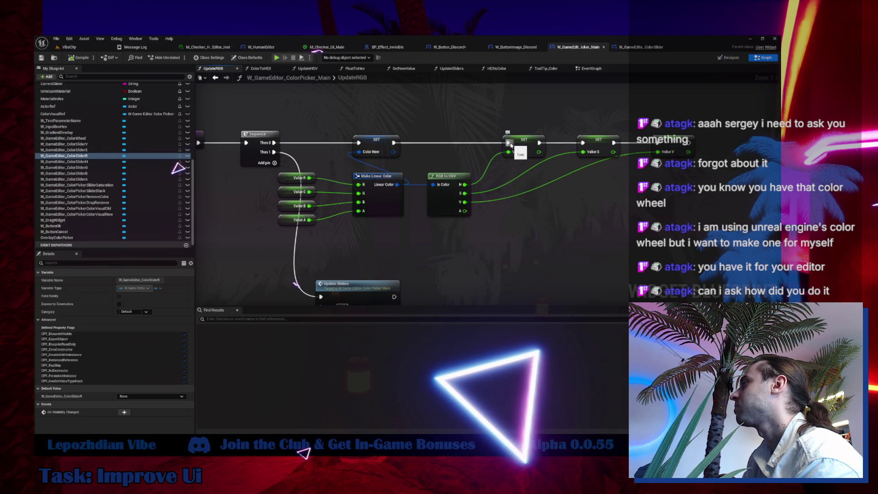
- Inspect the Value getters, Make Linear Color and RGB to HSV nodes in UpdateRGB
{"action": "left_click_drag", "start_coordinate": [426, 261], "coordinate": [432, 257]}
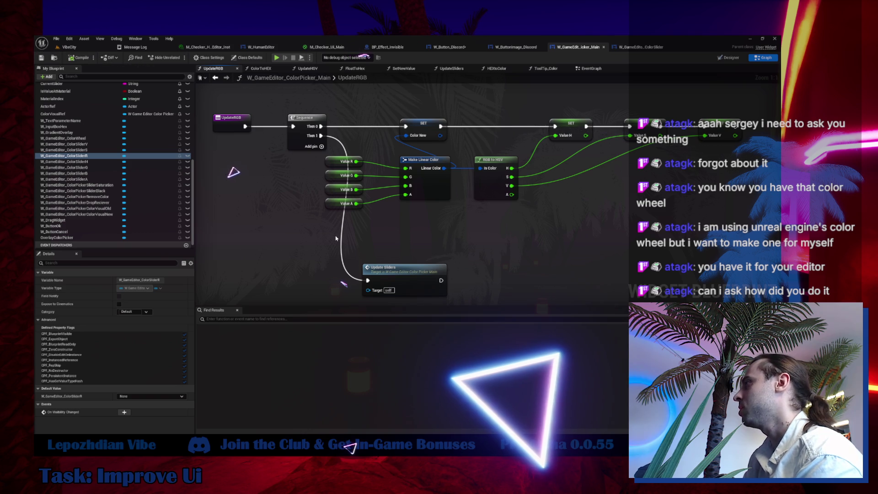
{"action": "left_click_drag", "start_coordinate": [337, 237], "coordinate": [379, 146]}
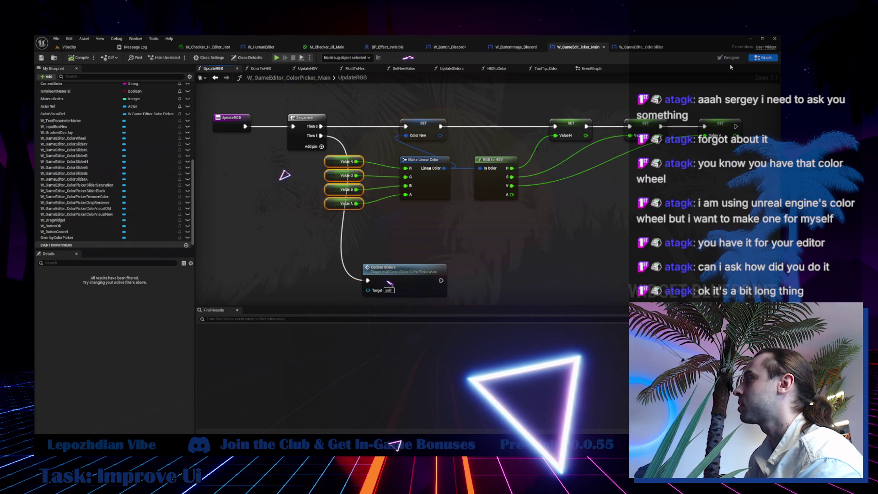
{"action": "left_click", "coordinate": [485, 194]}
{"action": "left_click_drag", "start_coordinate": [409, 231], "coordinate": [487, 178]}
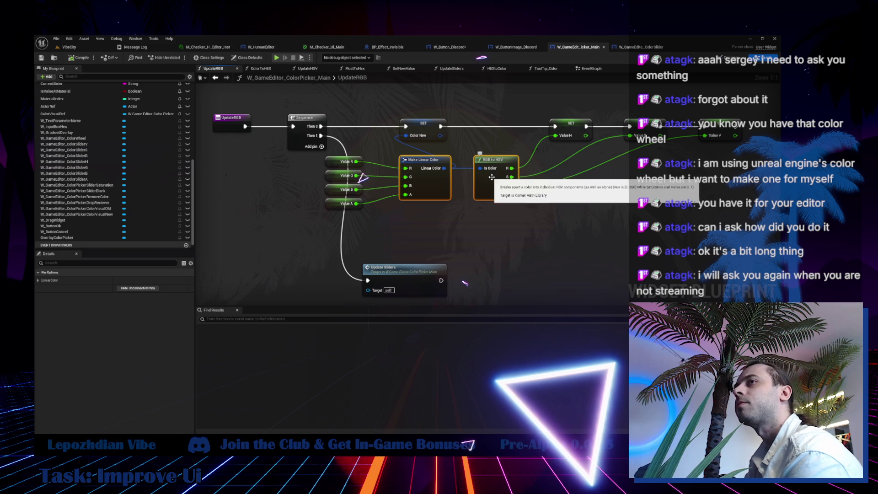
{"action": "mouse_move", "coordinate": [486, 228]}
{"action": "left_mouse_down"}
{"action": "mouse_move", "coordinate": [484, 191]}
{"action": "mouse_move", "coordinate": [407, 246]}
{"action": "left_mouse_up"}
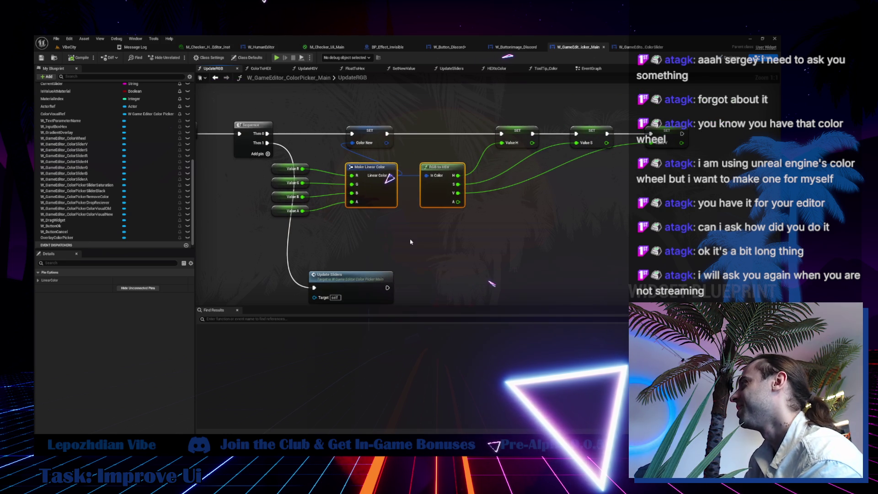
- Switch to the picker's EventGraph, then back to its Designer layout
{"action": "left_click", "coordinate": [592, 69]}
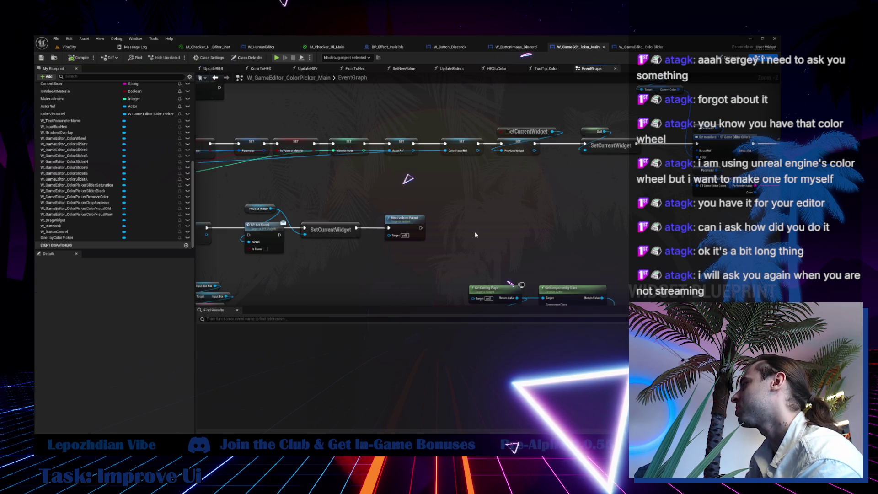
{"action": "scroll", "coordinate": [476, 234], "scroll_direction": "down", "scroll_amount": 6}
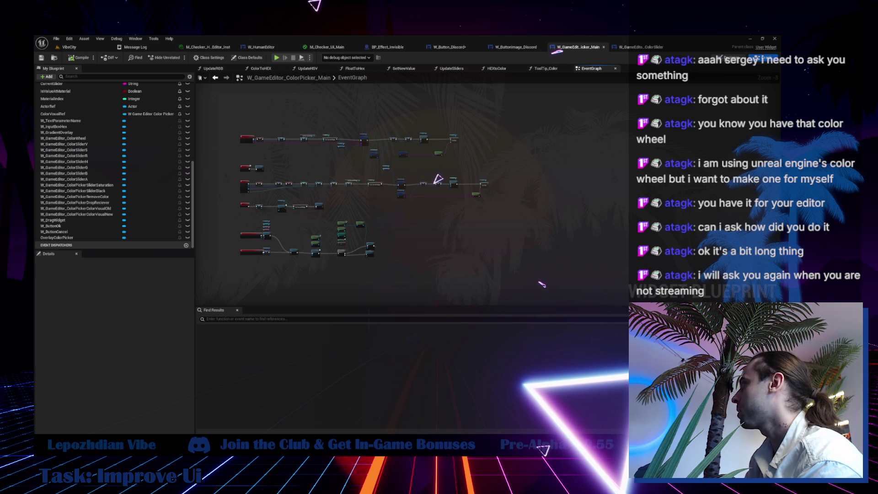
{"action": "key", "text": "ctrl+shift+d"}
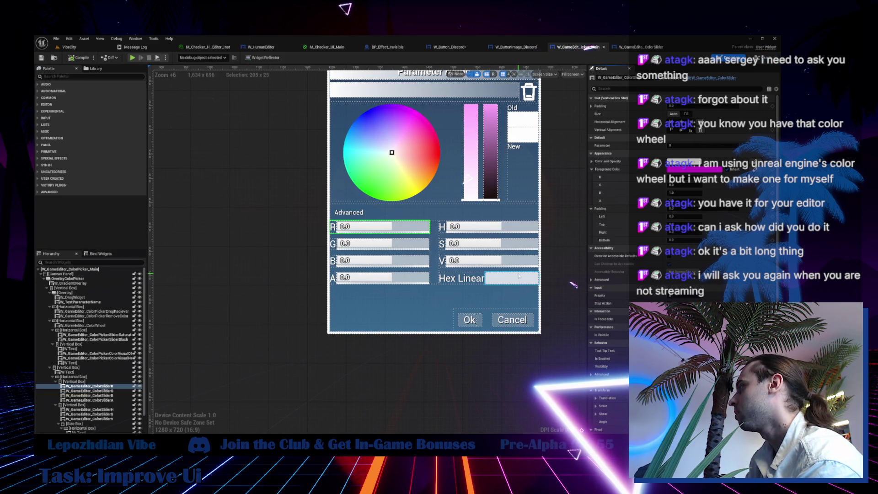
- Select the hex input and the wheel's Horizontal Box, then orbit the VibeCity view toward the portal
{"action": "left_click", "coordinate": [517, 281]}
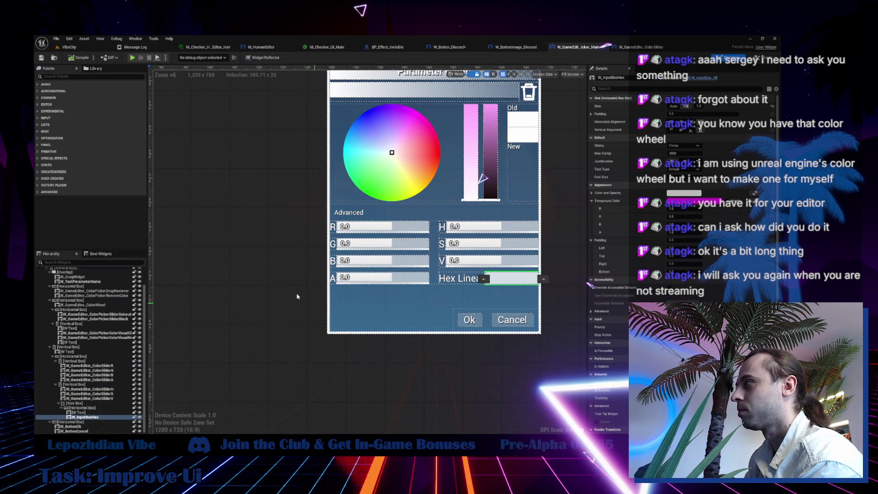
{"action": "key", "text": "Home"}
{"action": "left_click", "coordinate": [329, 210]}
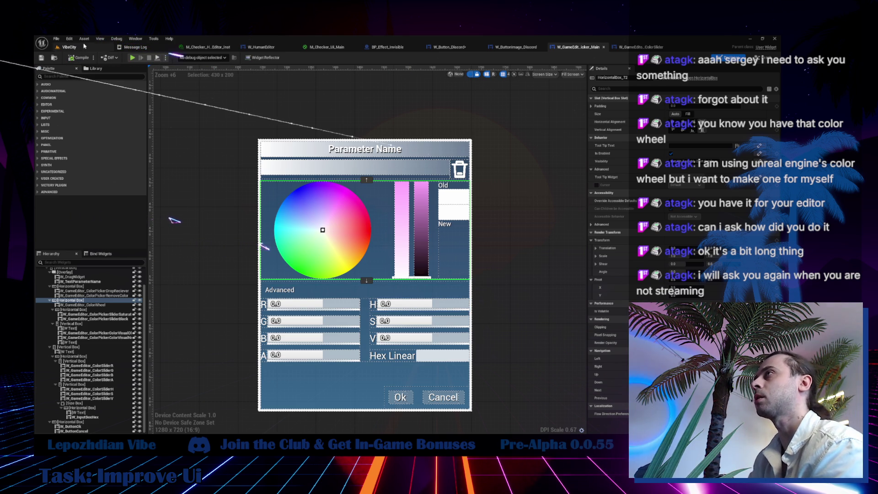
{"action": "left_click", "coordinate": [68, 47]}
{"action": "left_click_drag", "start_coordinate": [141, 100], "coordinate": [442, 158]}
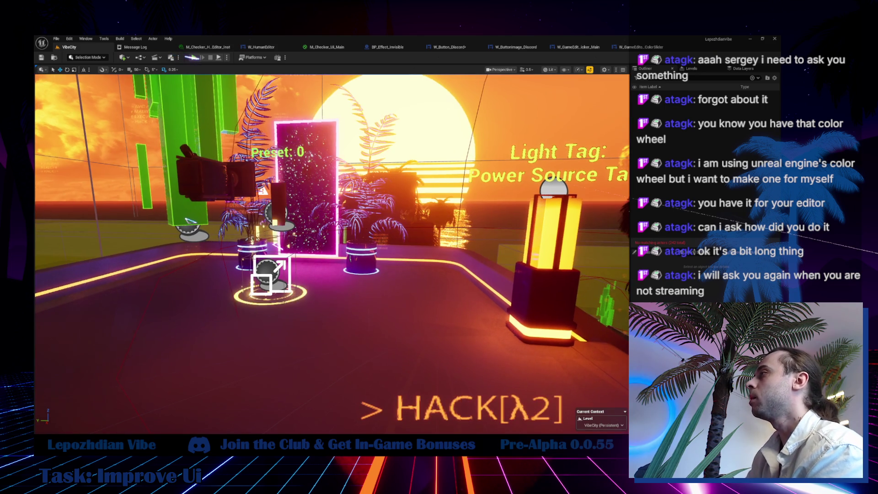
- Select the preset actor by the portal, then open the ColorSlider and ColorPicker_Main editors
{"action": "left_click", "coordinate": [336, 211]}
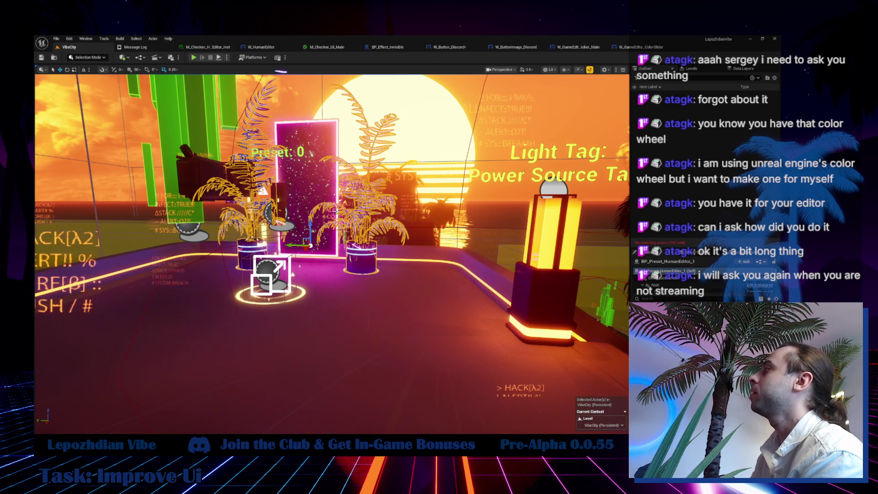
{"action": "left_click", "coordinate": [638, 46]}
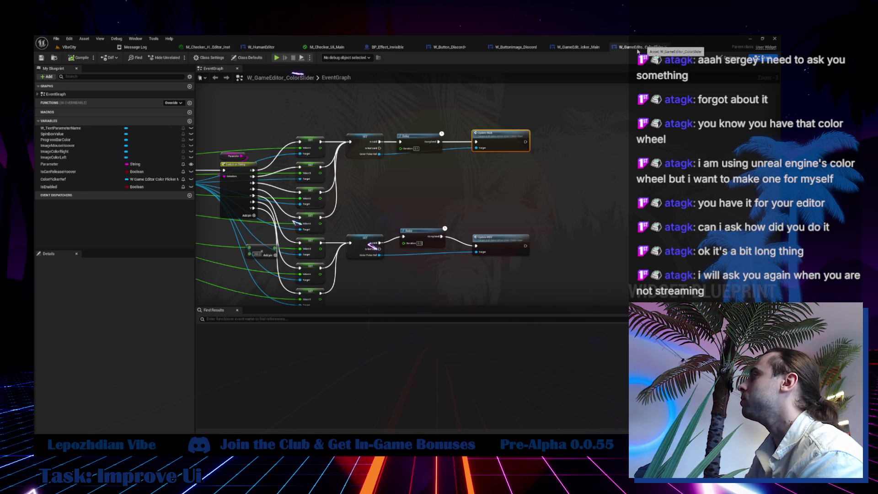
{"action": "left_click", "coordinate": [577, 48]}
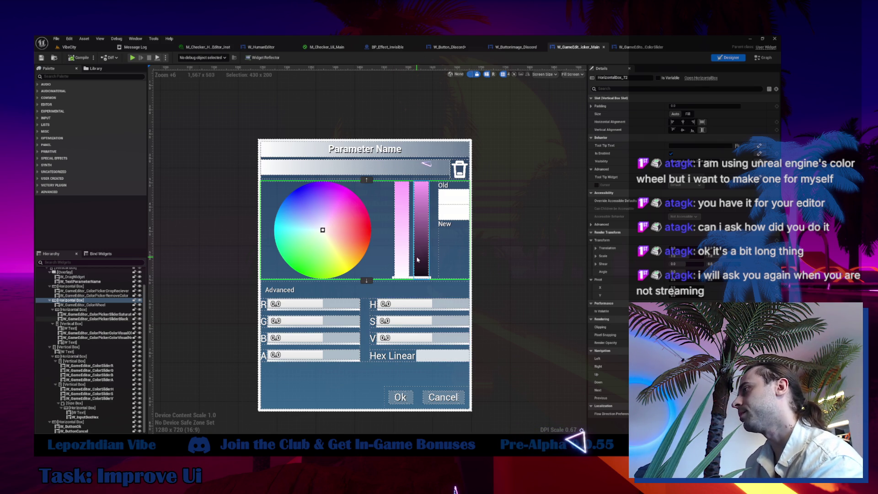
- Select W_InputBoxHex to view its Details, then switch the picker to its Graph
{"action": "left_click", "coordinate": [418, 356]}
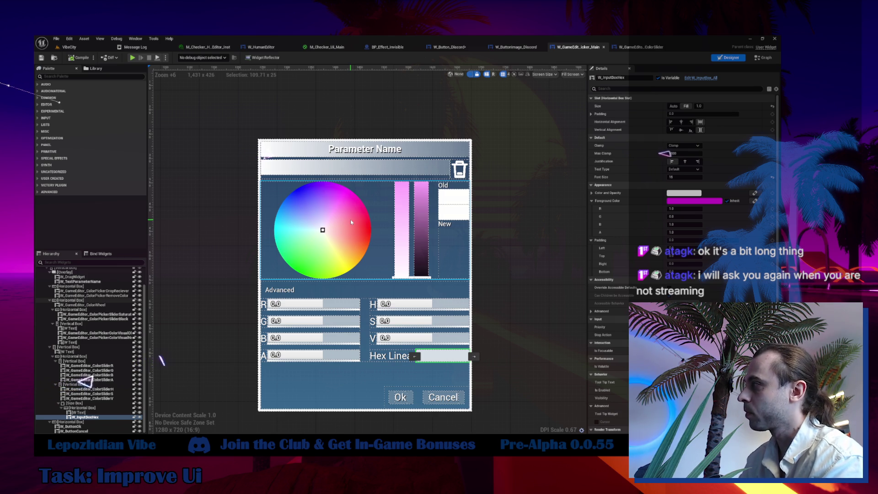
{"action": "left_click", "coordinate": [770, 58]}
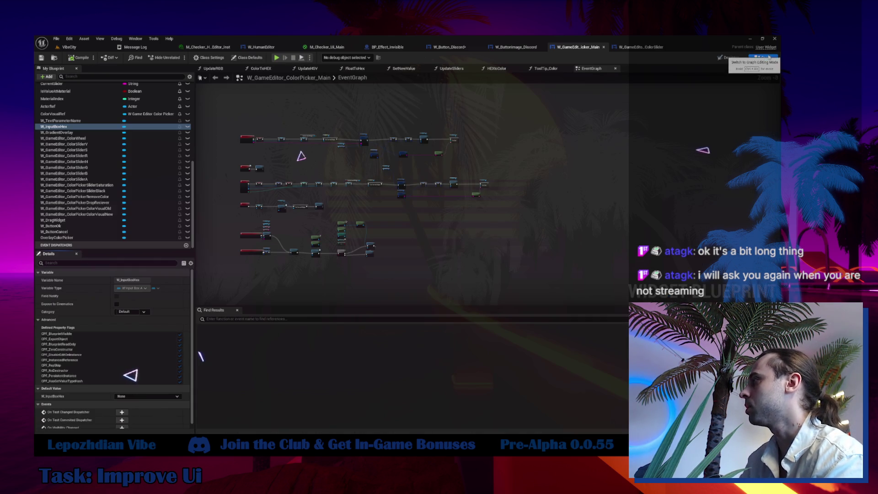
- Pan the EventGraph to show the Set, Update Visuals, Branch and Close Widget nodes
{"action": "scroll", "coordinate": [354, 225], "scroll_direction": "up", "scroll_amount": 4}
{"action": "left_click_drag", "start_coordinate": [354, 225], "coordinate": [94, 346]}
{"action": "mouse_move", "coordinate": [325, 158]}
{"action": "left_mouse_down"}
{"action": "mouse_move", "coordinate": [137, 160]}
{"action": "mouse_move", "coordinate": [219, 215]}
{"action": "mouse_move", "coordinate": [345, 157]}
{"action": "left_mouse_up"}
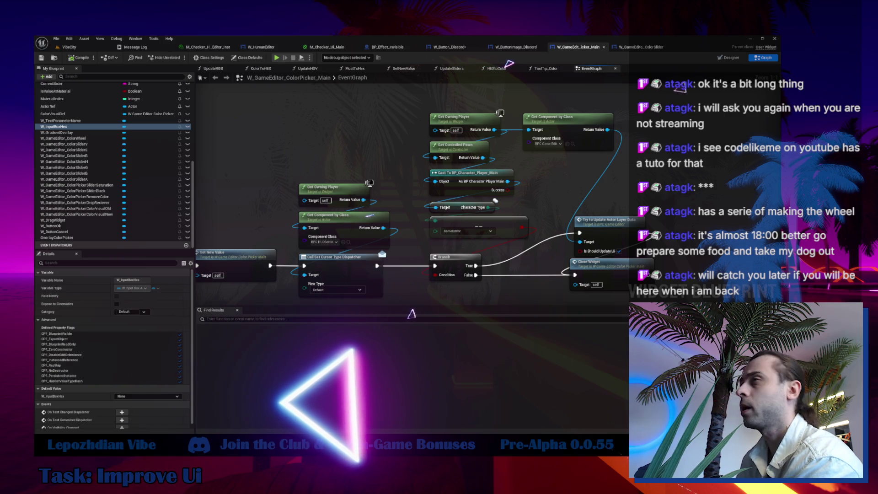
- Add an HSV to RGB node to the colour picker's EventGraph
{"action": "right_click", "coordinate": [305, 138]}
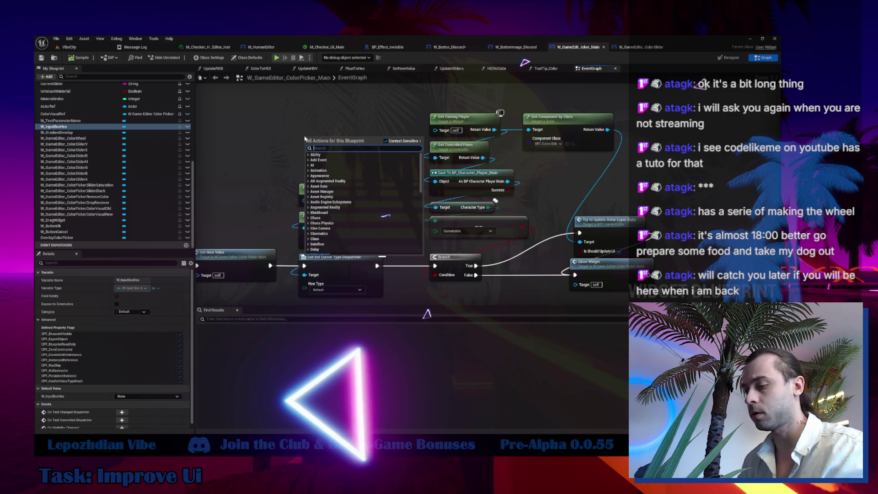
{"action": "type", "text": "hsv"}
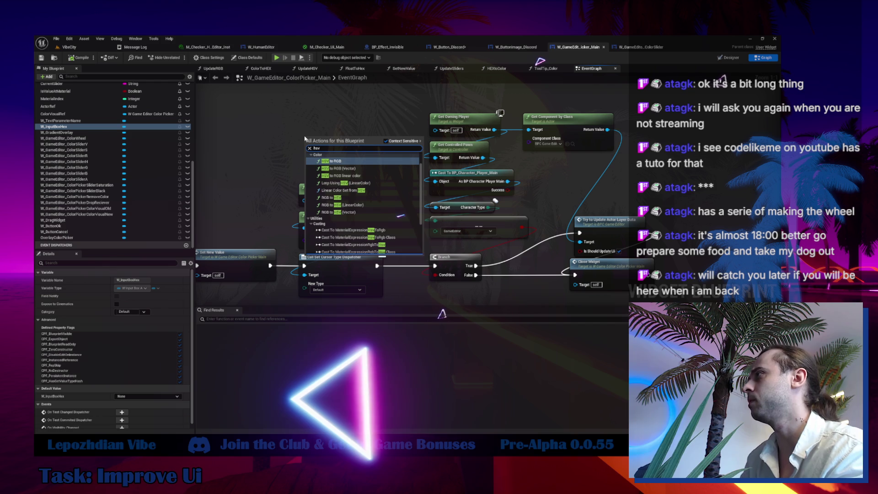
{"action": "left_click", "coordinate": [338, 161]}
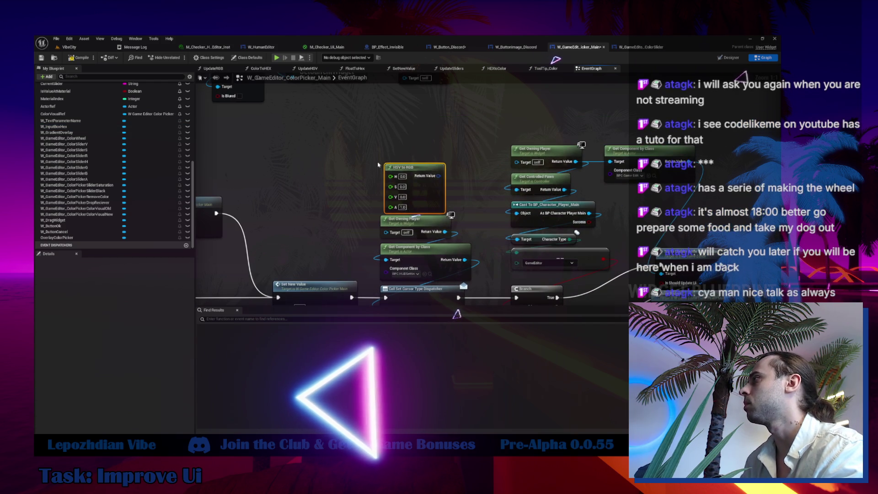
{"action": "left_click_drag", "start_coordinate": [408, 176], "coordinate": [408, 141]}
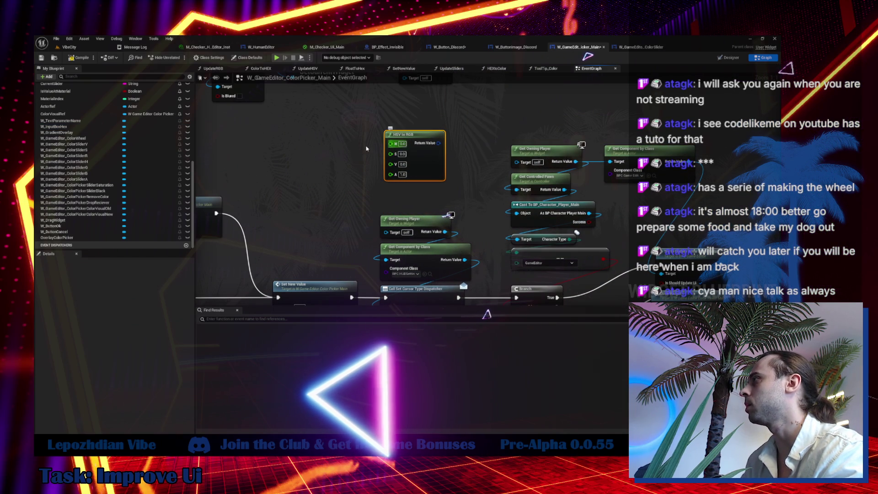
- Feed its H input from a Map Range Clamped node with In Range B 1, Out Range B 360
{"action": "left_click_drag", "start_coordinate": [390, 143], "coordinate": [314, 151]}
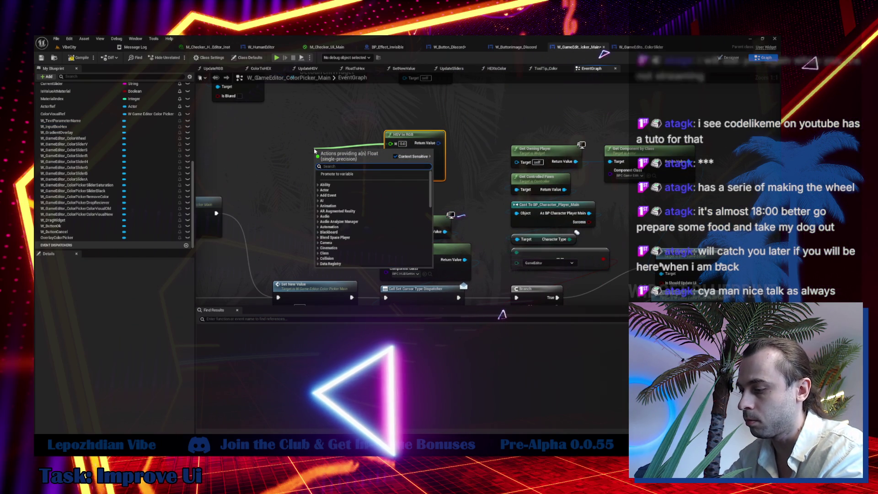
{"action": "type", "text": "map ran"}
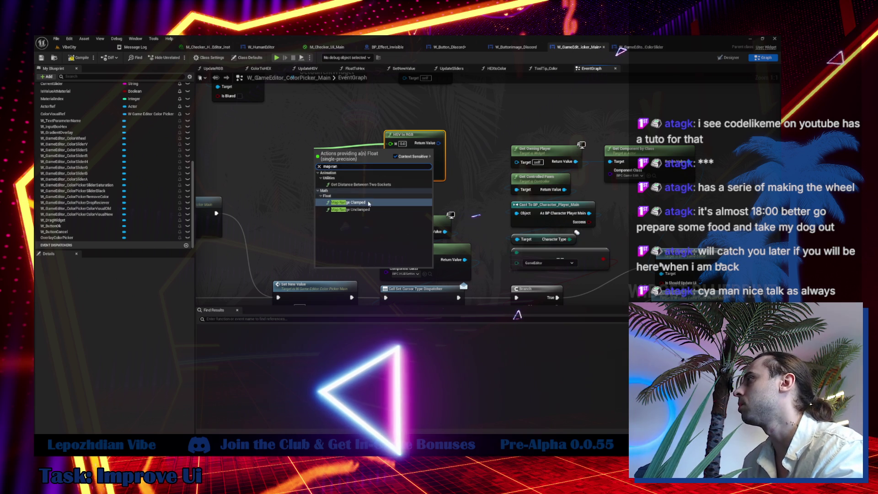
{"action": "left_click", "coordinate": [365, 202]}
{"action": "left_click_drag", "start_coordinate": [380, 190], "coordinate": [316, 173]}
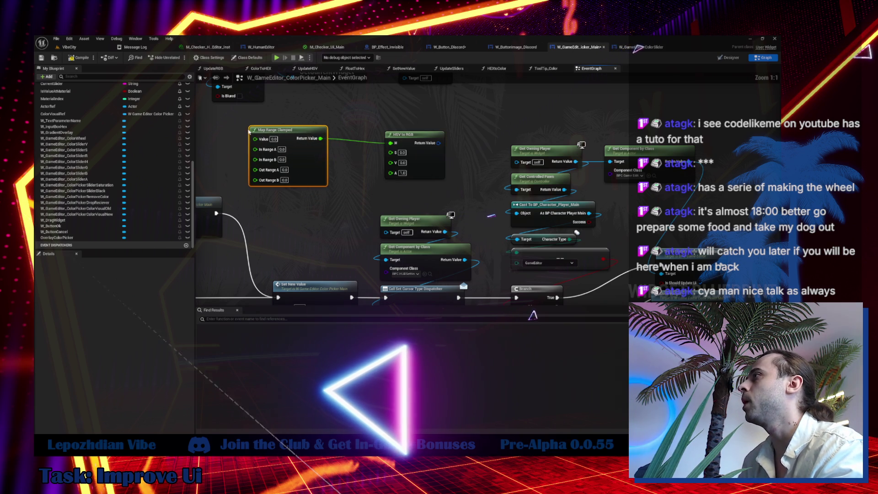
{"action": "left_click_drag", "start_coordinate": [278, 139], "coordinate": [288, 144]}
{"action": "left_click", "coordinate": [291, 164]}
{"action": "type", "text": "1"}
{"action": "left_click", "coordinate": [293, 184]}
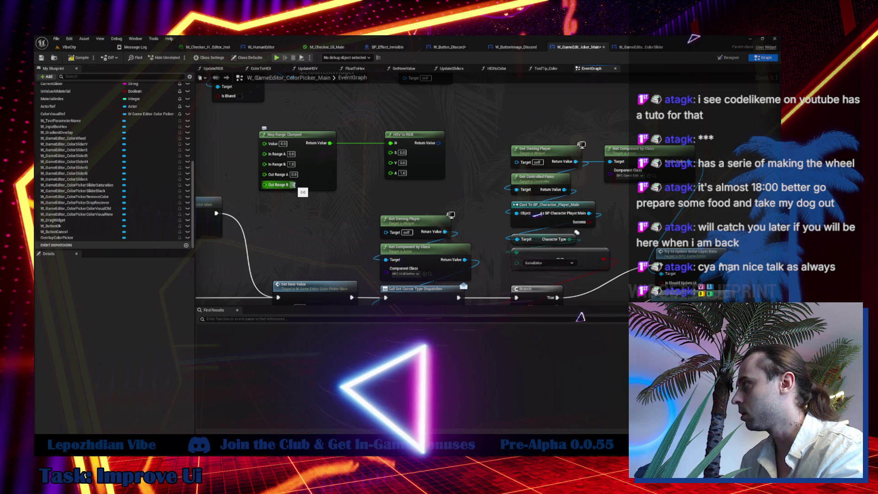
{"action": "type", "text": "360"}
{"action": "key", "text": "Return"}
- Cut both nodes and paste them into empty graph space
{"action": "left_click_drag", "start_coordinate": [441, 149], "coordinate": [403, 153]}
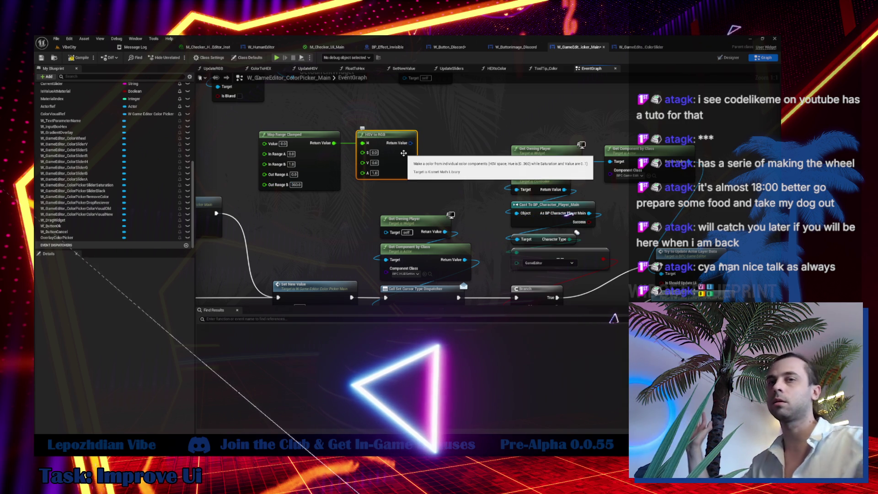
{"action": "left_click_drag", "start_coordinate": [254, 124], "coordinate": [407, 163]}
{"action": "key", "text": "ctrl+x"}
{"action": "key", "text": "ctrl+v"}
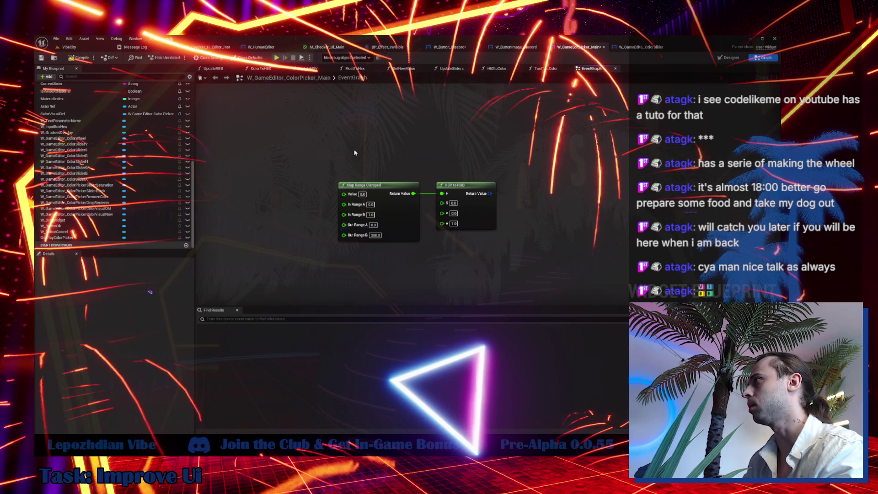
- Add a comment box above the nodes and search for another Map Range Clamped node
{"action": "key", "text": "c"}
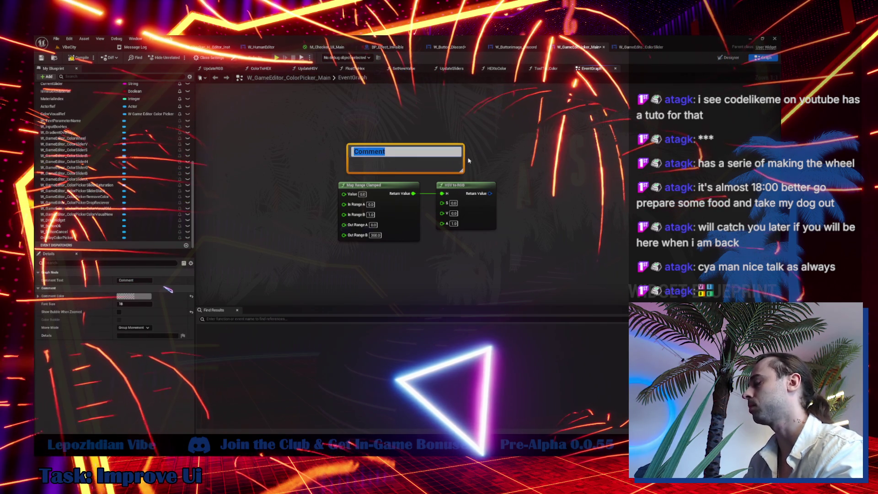
{"action": "left_click", "coordinate": [615, 129]}
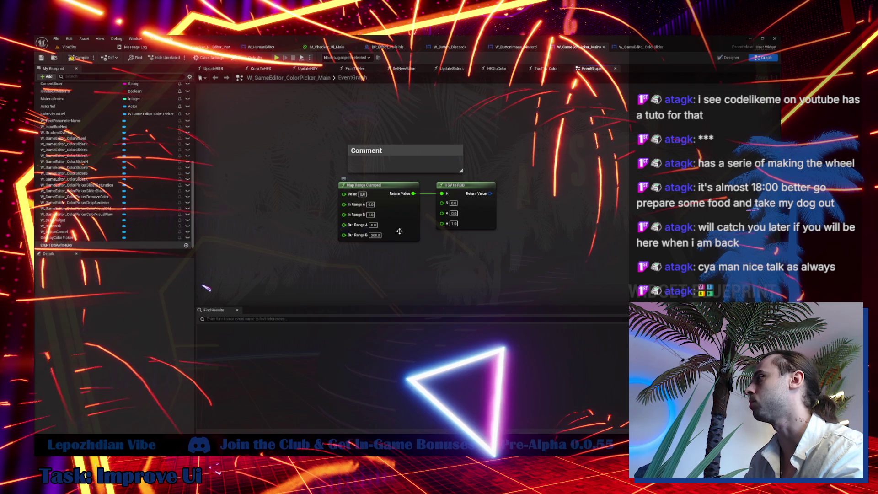
{"action": "left_click_drag", "start_coordinate": [482, 216], "coordinate": [500, 216]}
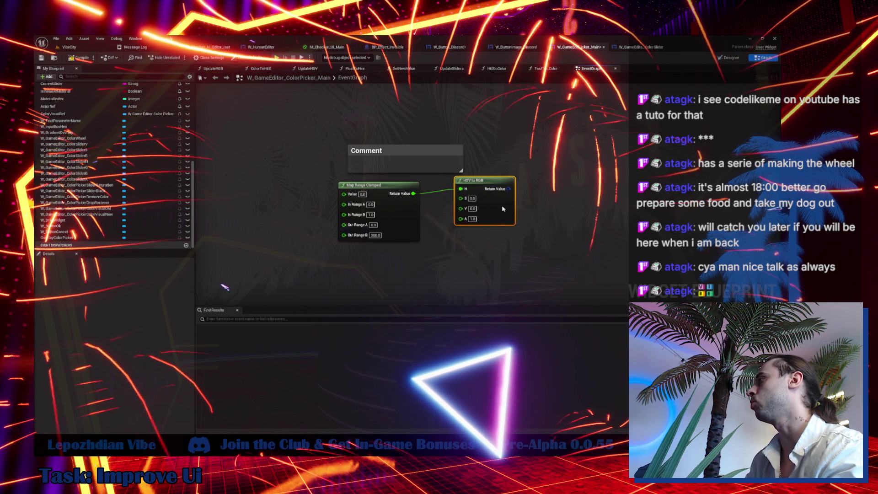
{"action": "left_click_drag", "start_coordinate": [460, 193], "coordinate": [452, 271]}
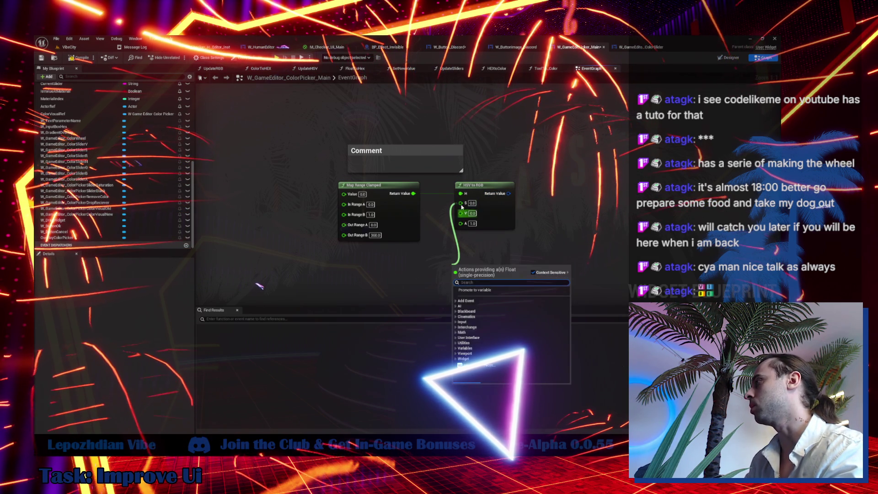
{"action": "left_click", "coordinate": [422, 257]}
{"action": "left_click_drag", "start_coordinate": [461, 203], "coordinate": [456, 261]}
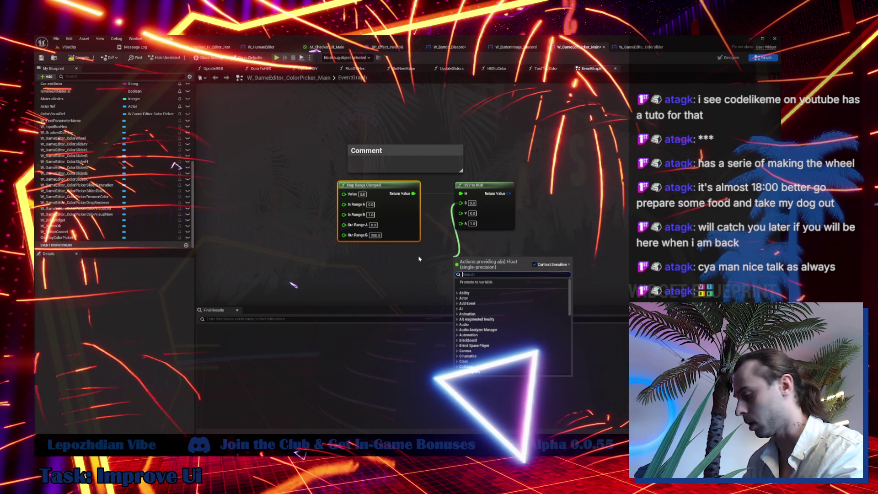
{"action": "type", "text": "mapr"}
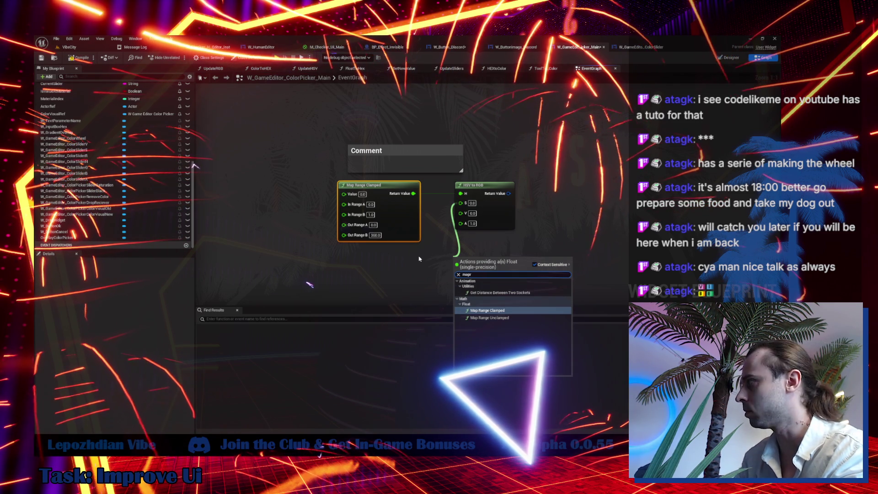
{"action": "type", "text": "calmp"}
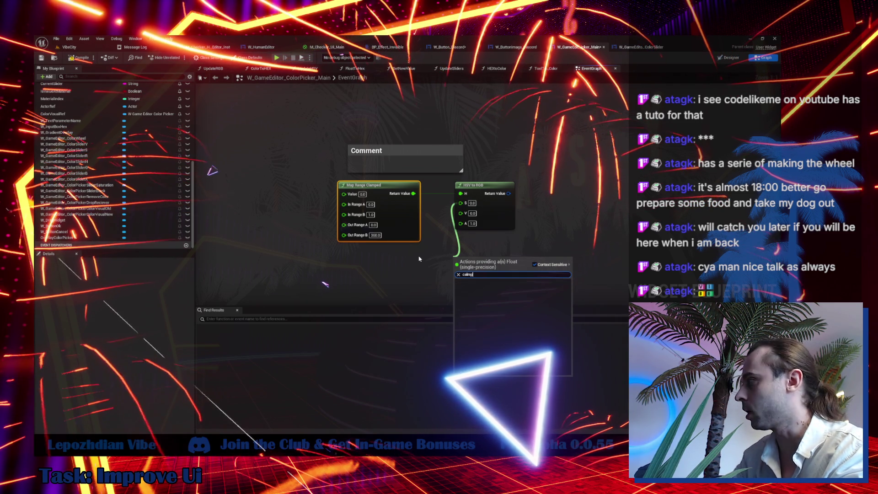
{"action": "left_click", "coordinate": [398, 233]}
{"action": "mouse_move", "coordinate": [398, 233]}
{"action": "left_mouse_down"}
{"action": "mouse_move", "coordinate": [408, 261]}
{"action": "mouse_move", "coordinate": [370, 206]}
{"action": "left_mouse_up"}
- Duplicate the Map Range Clamped node, set Out Range B to 1, and wire it to S
{"action": "key", "text": "ctrl+c"}
{"action": "key", "text": "ctrl+v"}
{"action": "left_click", "coordinate": [384, 264]}
{"action": "type", "text": "1"}
{"action": "key", "text": "Return"}
{"action": "left_click_drag", "start_coordinate": [416, 222], "coordinate": [472, 133]}
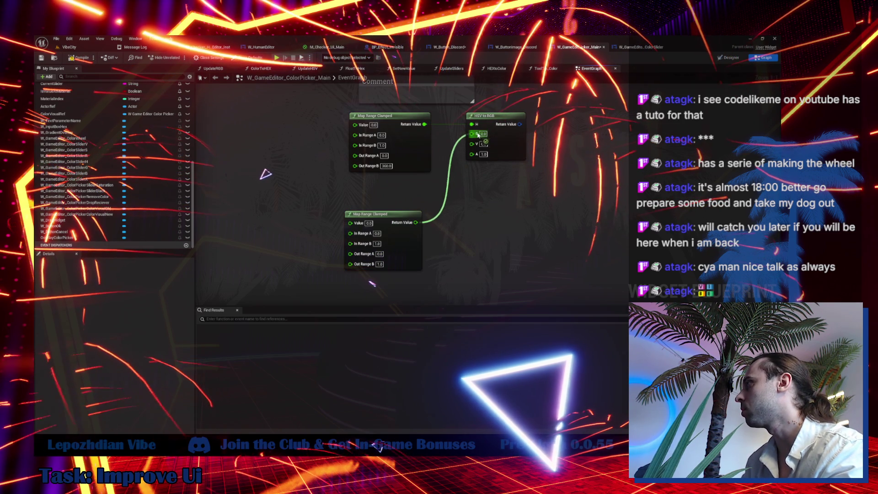
{"action": "left_click_drag", "start_coordinate": [399, 260], "coordinate": [409, 228]}
- Paste two more Map Range Clamped copies and wire them to the V and A inputs
{"action": "key", "text": "ctrl+v"}
{"action": "left_click_drag", "start_coordinate": [472, 142], "coordinate": [442, 256]}
{"action": "left_click_drag", "start_coordinate": [443, 255], "coordinate": [423, 247]}
{"action": "left_click_drag", "start_coordinate": [471, 142], "coordinate": [425, 255]}
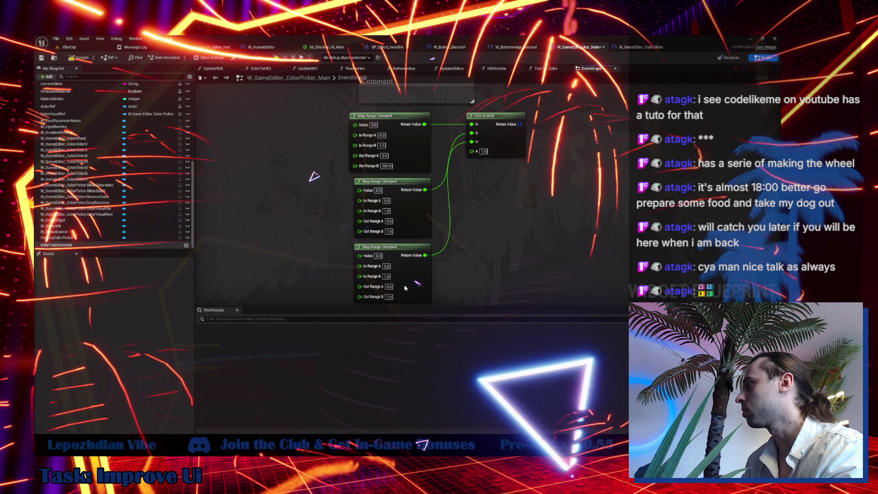
{"action": "key", "text": "ctrl+v"}
{"action": "left_click_drag", "start_coordinate": [440, 251], "coordinate": [495, 107]}
- Move HSV to RGB to the right and align the four Map Range Clamped nodes
{"action": "mouse_move", "coordinate": [498, 76]}
{"action": "left_mouse_down"}
{"action": "mouse_move", "coordinate": [510, 146]}
{"action": "mouse_move", "coordinate": [543, 151]}
{"action": "left_mouse_up"}
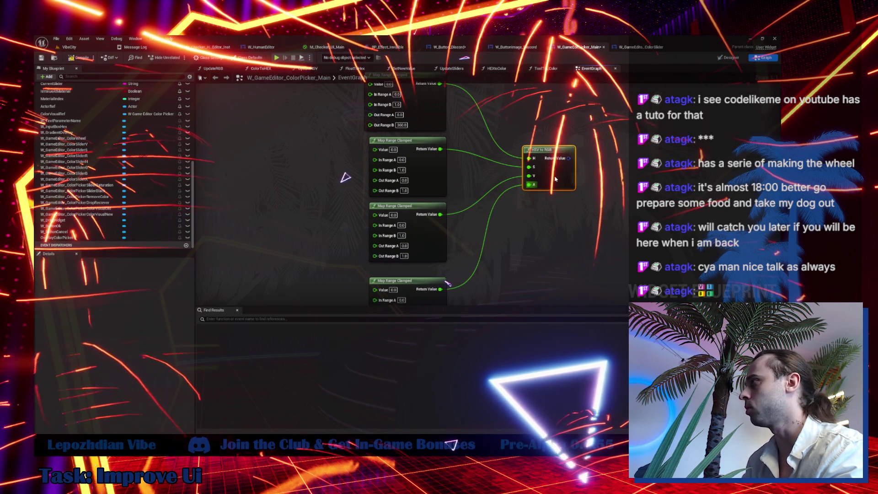
{"action": "left_click", "coordinate": [421, 123]}
{"action": "scroll", "coordinate": [257, 166], "scroll_direction": "down", "scroll_amount": 2}
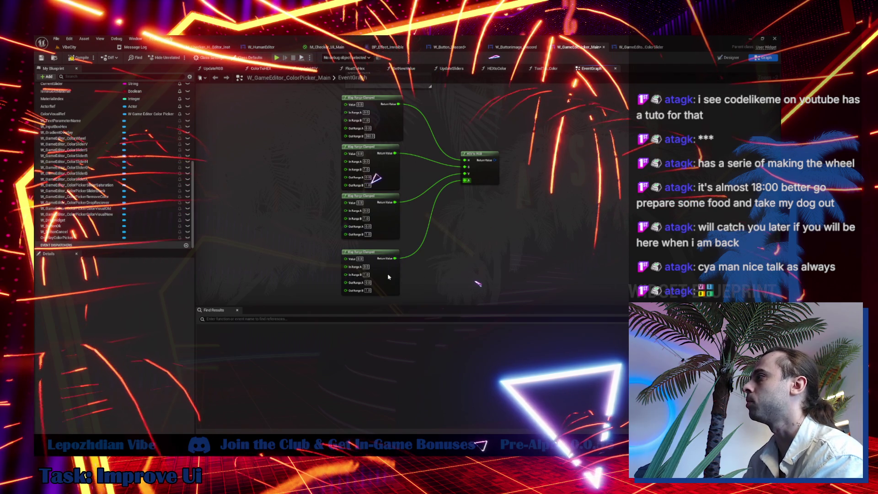
{"action": "left_click_drag", "start_coordinate": [390, 276], "coordinate": [390, 270]}
{"action": "left_click_drag", "start_coordinate": [315, 110], "coordinate": [405, 290]}
{"action": "mouse_move", "coordinate": [336, 114]}
{"action": "left_mouse_down"}
{"action": "mouse_move", "coordinate": [339, 128]}
{"action": "mouse_move", "coordinate": [270, 137]}
{"action": "left_mouse_up"}
{"action": "left_click", "coordinate": [339, 128]}
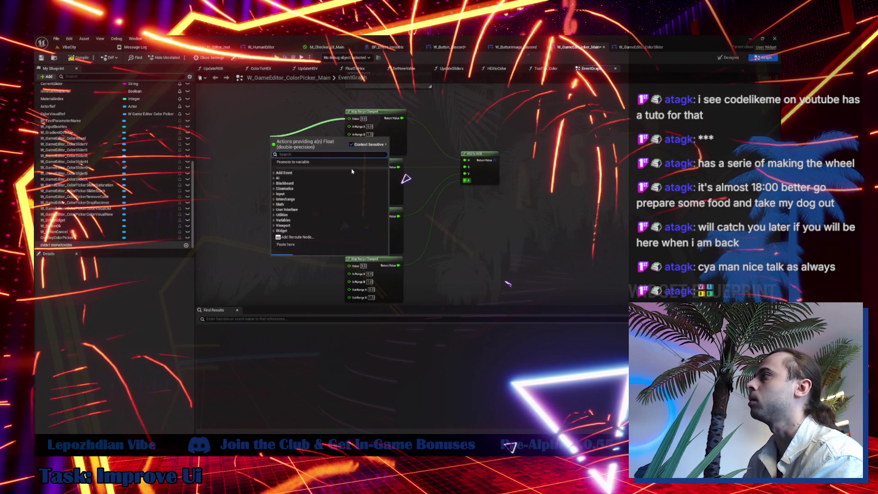
- Close the action menus and reposition the HSV to RGB node
{"action": "left_click", "coordinate": [234, 171]}
{"action": "mouse_move", "coordinate": [488, 177]}
{"action": "left_mouse_down"}
{"action": "mouse_move", "coordinate": [480, 141]}
{"action": "mouse_move", "coordinate": [525, 123]}
{"action": "left_mouse_up"}
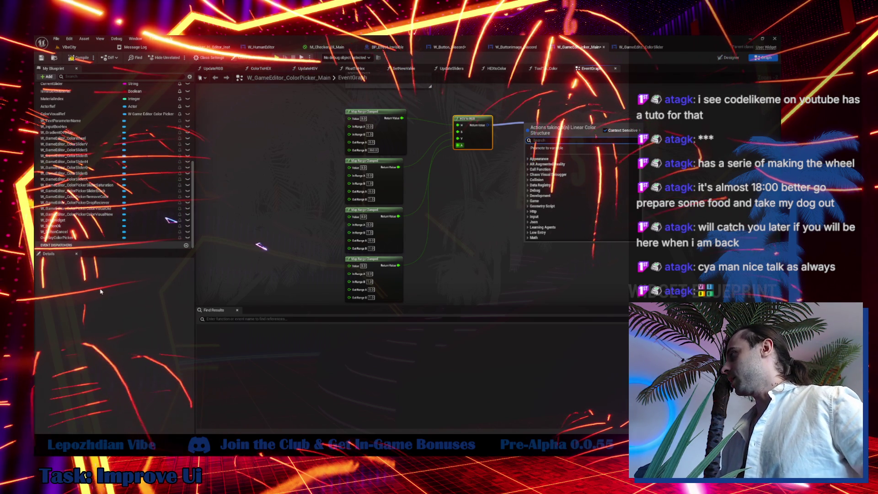
{"action": "key", "text": "Escape"}
{"action": "left_click_drag", "start_coordinate": [472, 135], "coordinate": [455, 128]}
{"action": "left_click", "coordinate": [454, 195]}
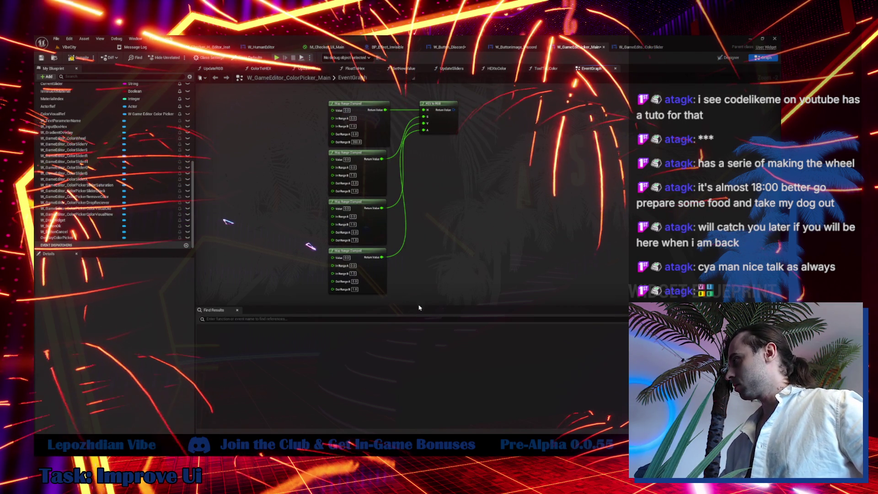
{"action": "mouse_move", "coordinate": [420, 307]}
{"action": "left_mouse_down"}
{"action": "mouse_move", "coordinate": [430, 337]}
{"action": "mouse_move", "coordinate": [412, 307]}
{"action": "mouse_move", "coordinate": [425, 298]}
{"action": "left_mouse_up"}
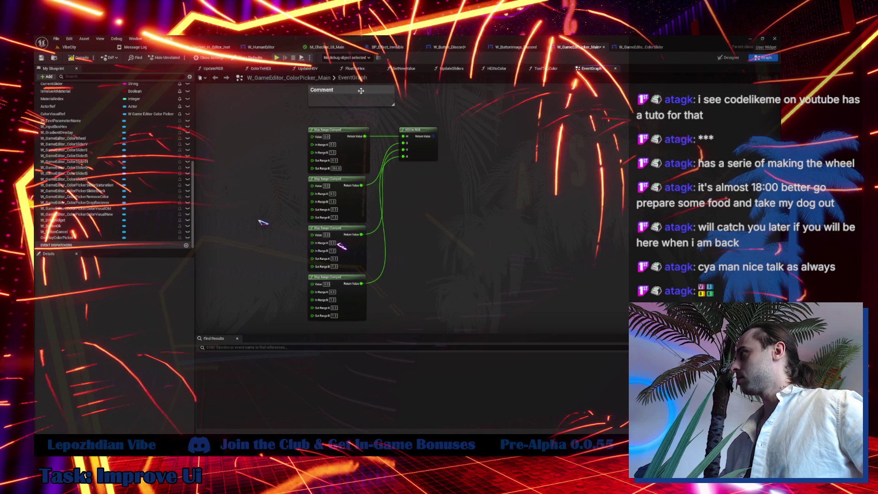
- Title the comment 'Color Wheel', place it beside the nodes, and screenshot the graph
{"action": "type", "text": "Color Wheel"}
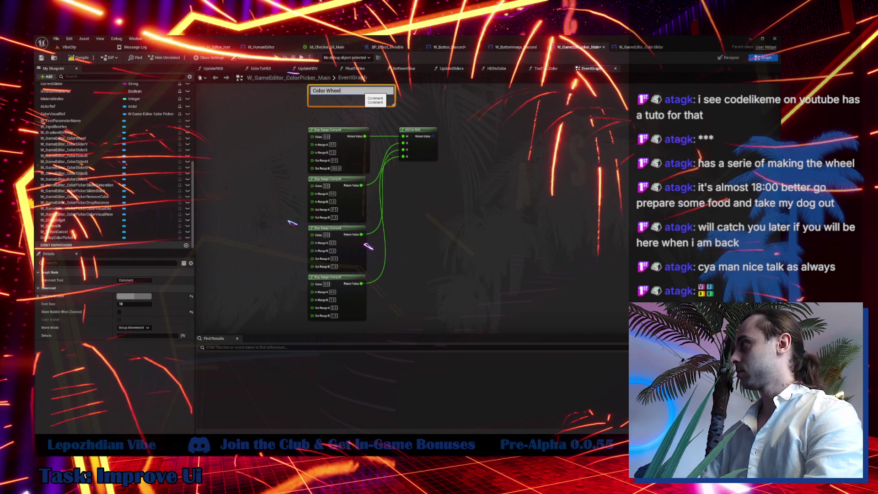
{"action": "key", "text": "Return"}
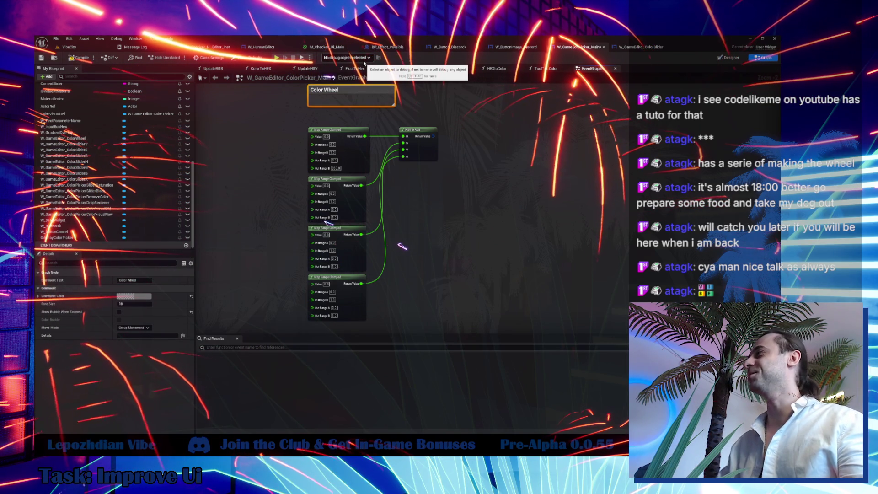
{"action": "left_click_drag", "start_coordinate": [359, 93], "coordinate": [255, 141]}
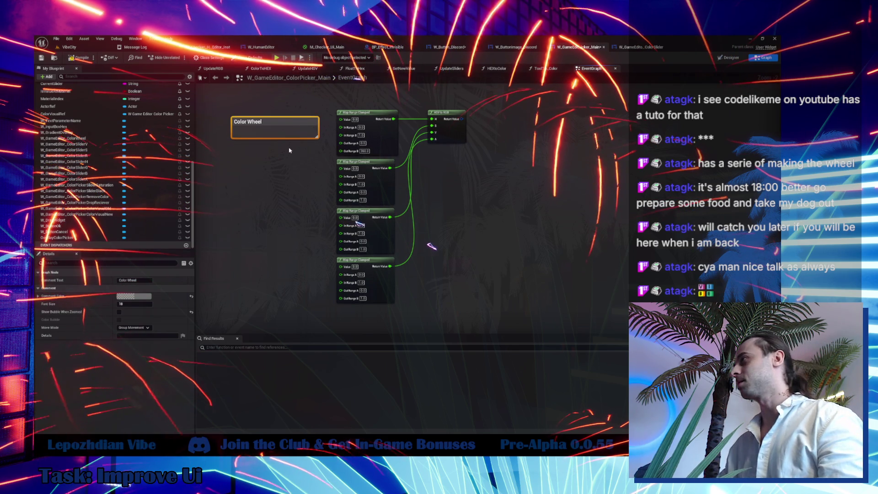
{"action": "left_click", "coordinate": [274, 186]}
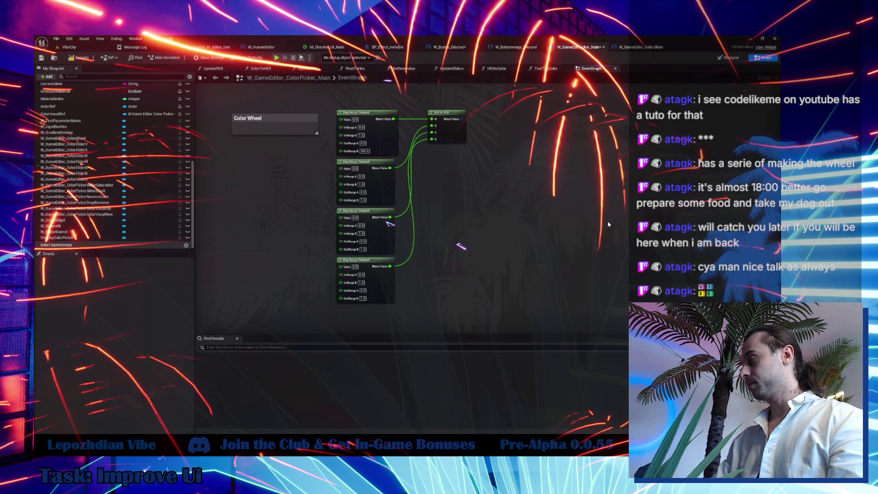
{"action": "key", "text": "Print"}
{"action": "left_click_drag", "start_coordinate": [218, 87], "coordinate": [489, 324]}
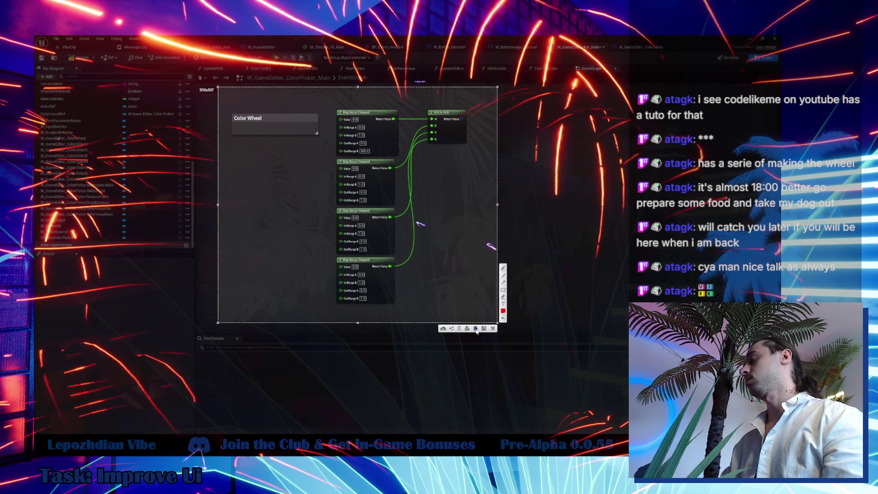
- Marquee-select and delete the Color Wheel comment with its Map Range nodes, then switch to VibeCity
{"action": "key", "text": "ctrl+c"}
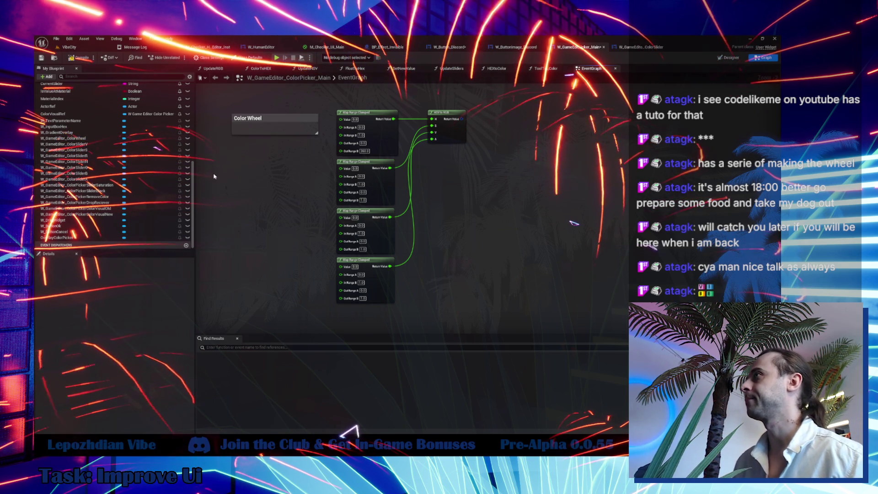
{"action": "scroll", "coordinate": [279, 228], "scroll_direction": "down", "scroll_amount": 5}
{"action": "left_click_drag", "start_coordinate": [248, 167], "coordinate": [362, 269]}
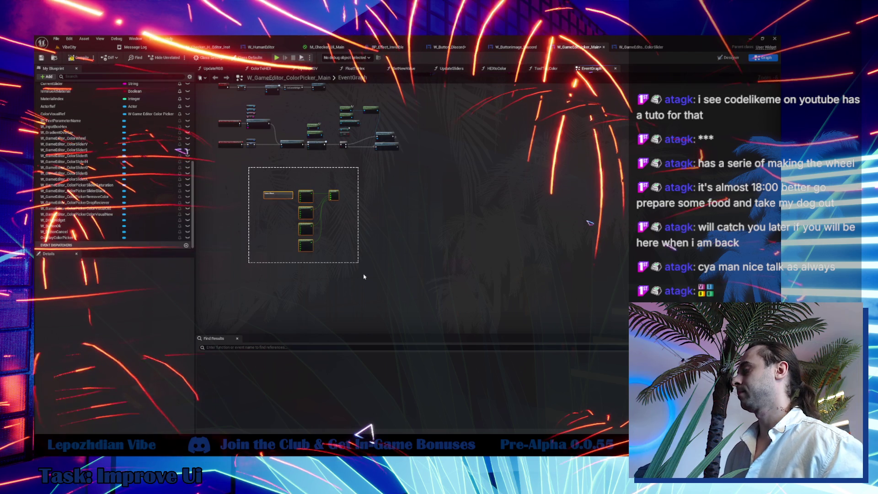
{"action": "key", "text": "Delete"}
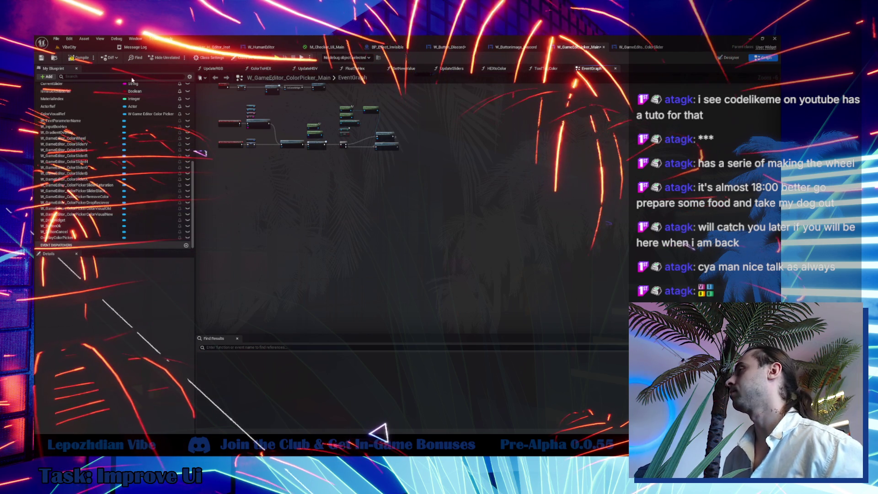
{"action": "left_click", "coordinate": [69, 47]}
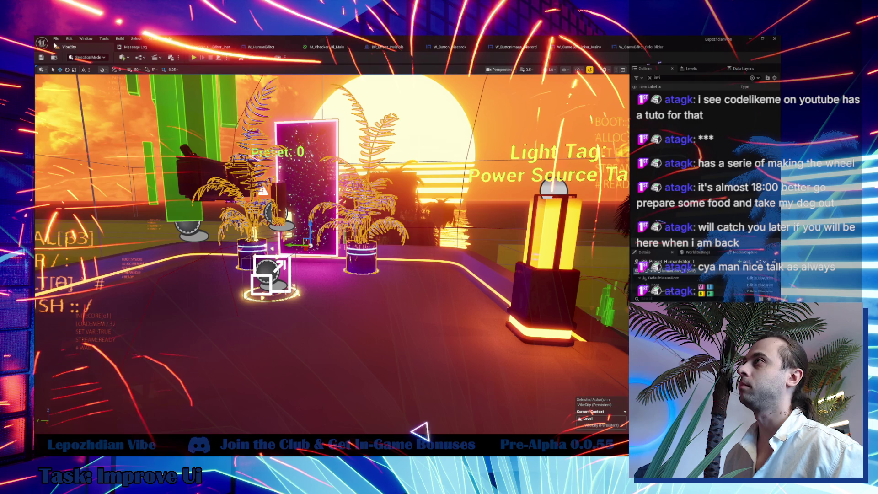
- Select the AreaProgress actor and open BP_AreaProgress_TriggerZone in the Blueprint Editor
{"action": "left_click", "coordinate": [56, 39]}
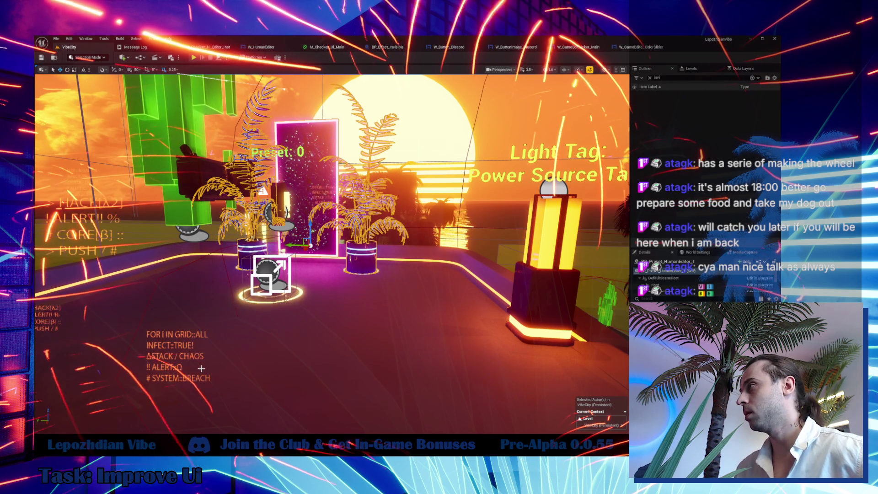
{"action": "left_click", "coordinate": [285, 289]}
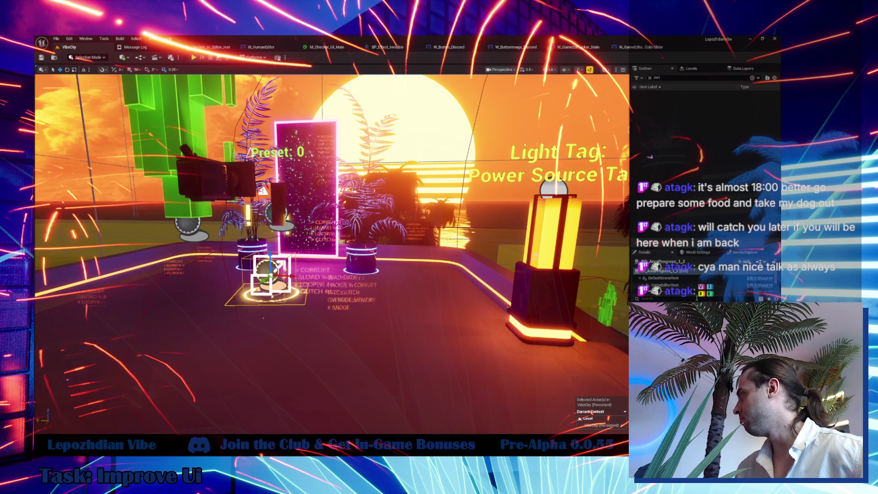
{"action": "left_click", "coordinate": [755, 274]}
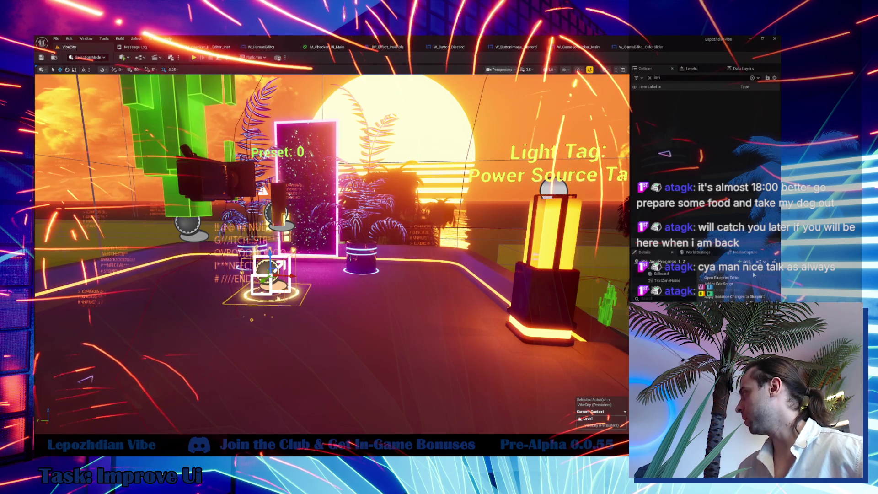
{"action": "left_click", "coordinate": [750, 278]}
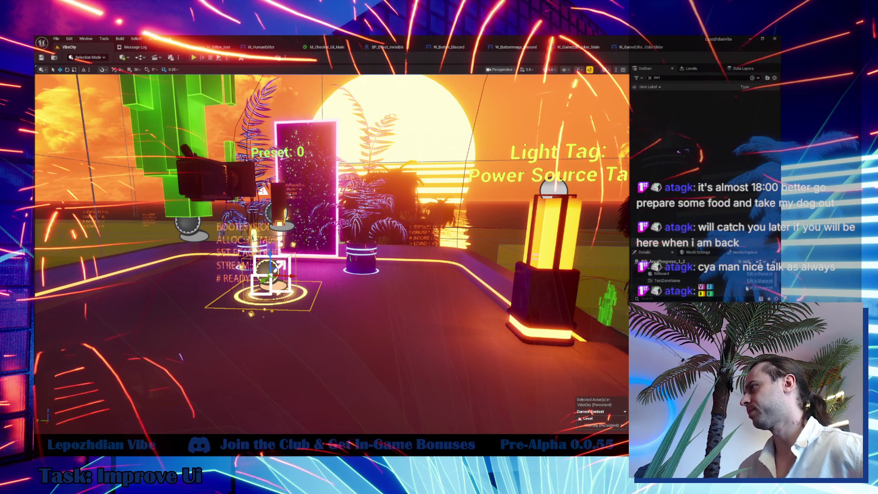
{"action": "left_click", "coordinate": [746, 289]}
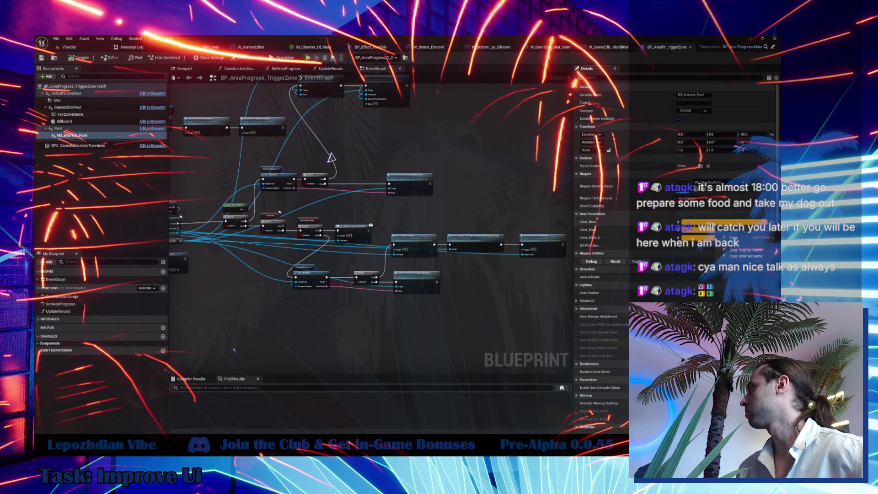
- In W_Button_Discord, set W_IconImageLock's horizontal alignment to Left
{"action": "left_click", "coordinate": [440, 47]}
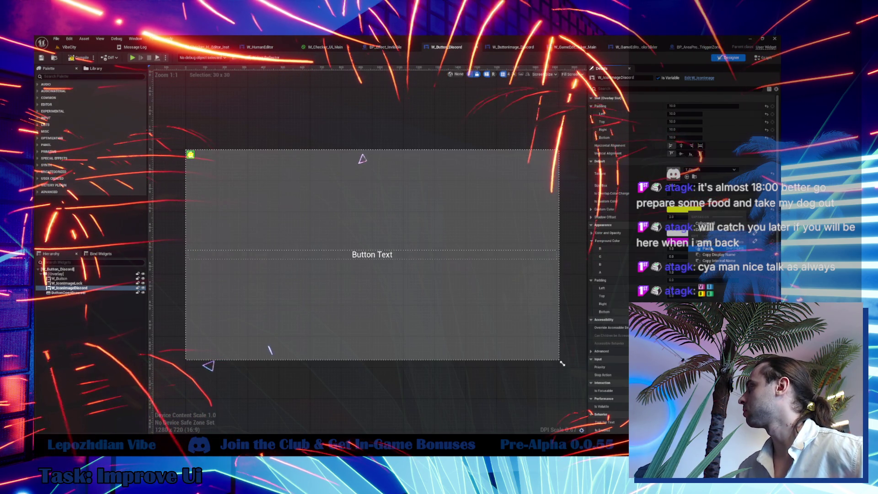
{"action": "left_click", "coordinate": [85, 283]}
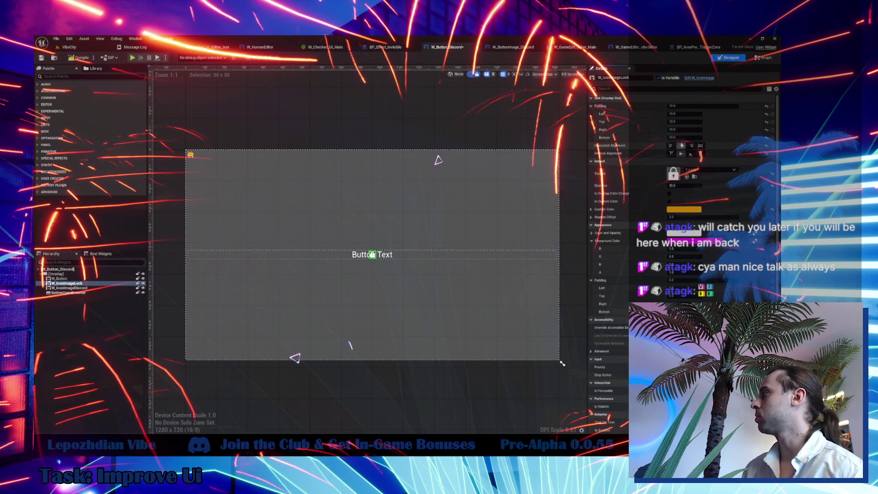
{"action": "left_click", "coordinate": [671, 145]}
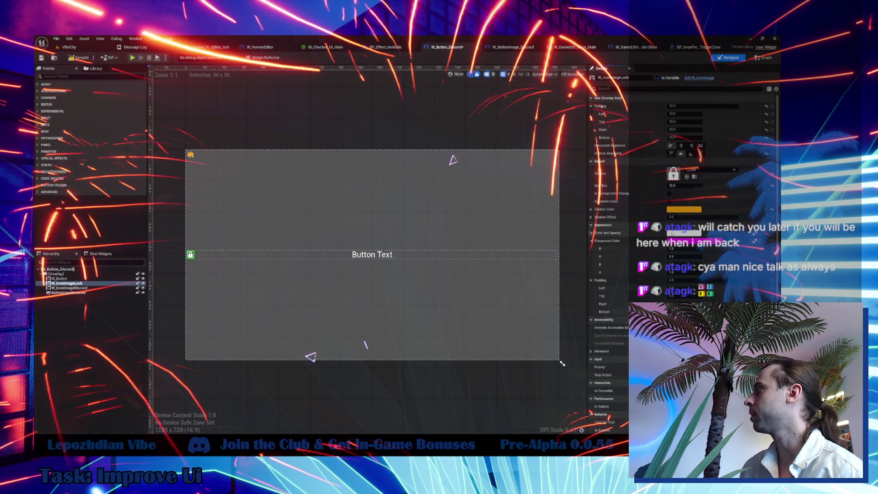
- Select W_IconImageDiscord and bring up the Content Drawer on Primitives/Button
{"action": "left_click", "coordinate": [197, 268]}
{"action": "scroll", "coordinate": [197, 267], "scroll_direction": "up", "scroll_amount": 3}
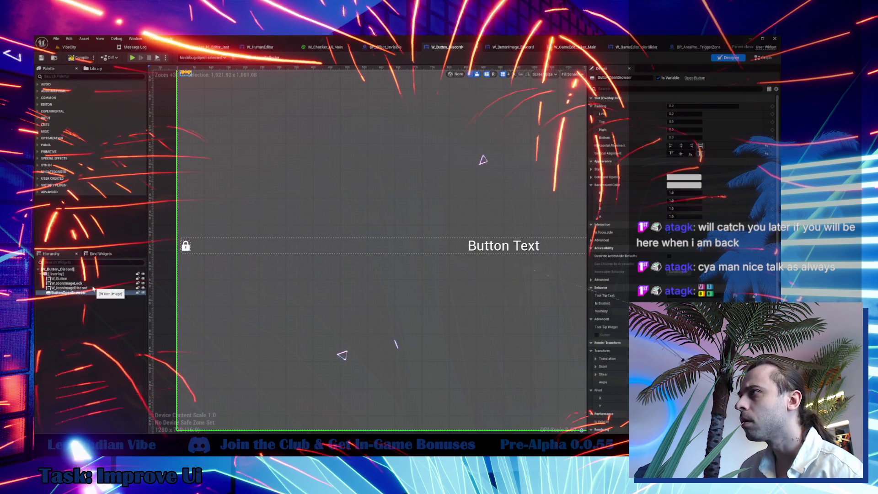
{"action": "left_click", "coordinate": [73, 288]}
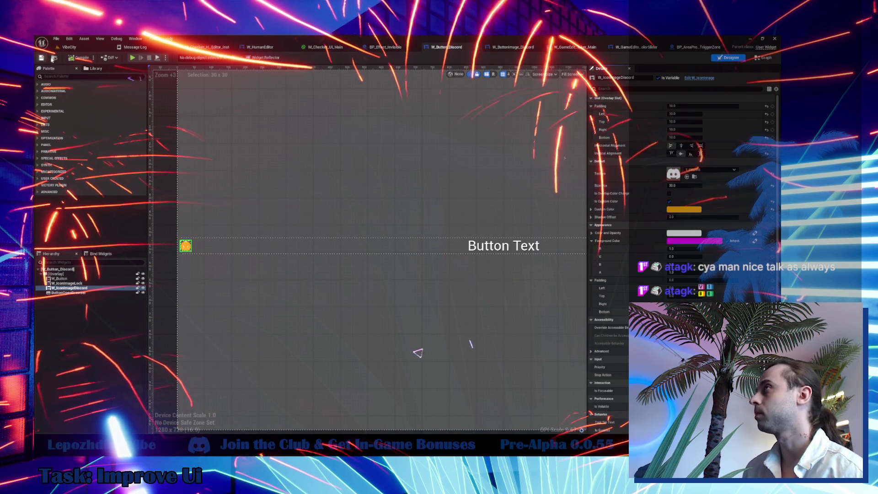
{"action": "key", "text": "ctrl+space"}
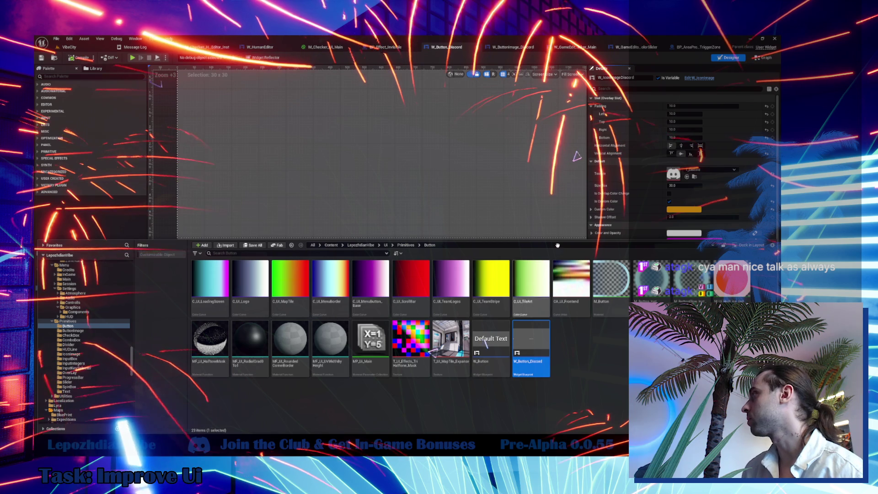
- Give W_ButtonImage_Discord's lock icon an orange custom colour, centre it vertically, and return to VibeCity
{"action": "left_click", "coordinate": [516, 49]}
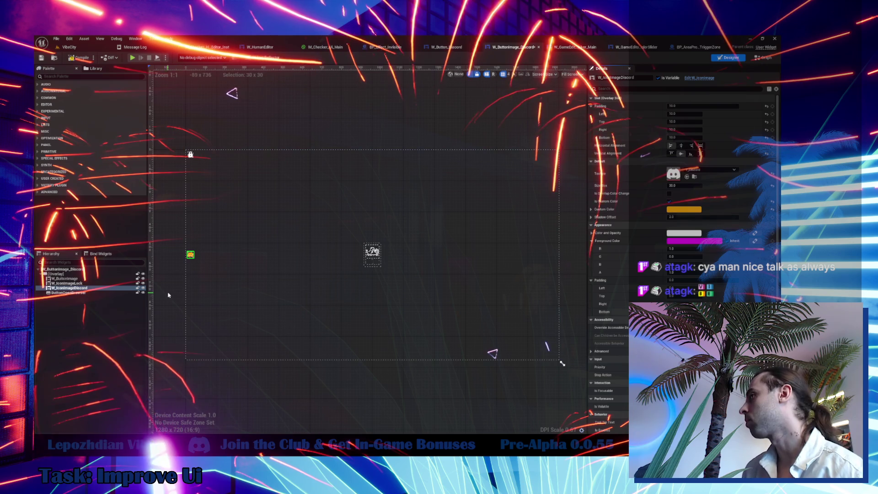
{"action": "left_click", "coordinate": [190, 154]}
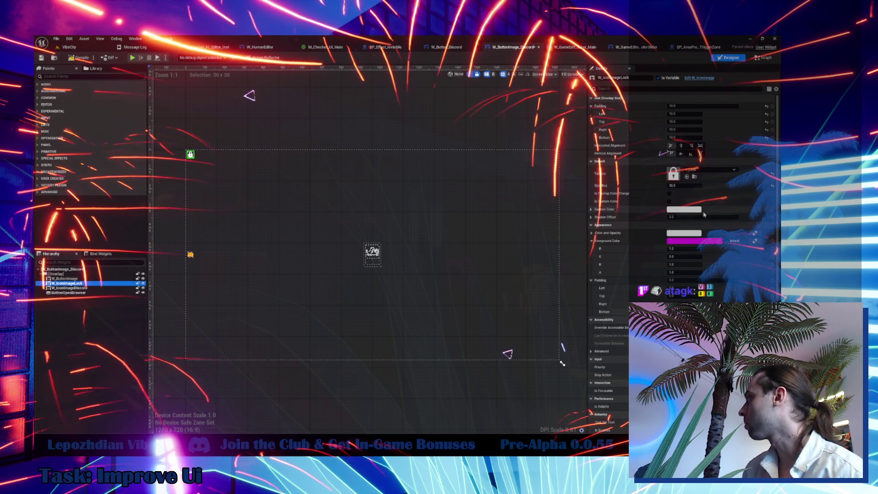
{"action": "left_click", "coordinate": [684, 209]}
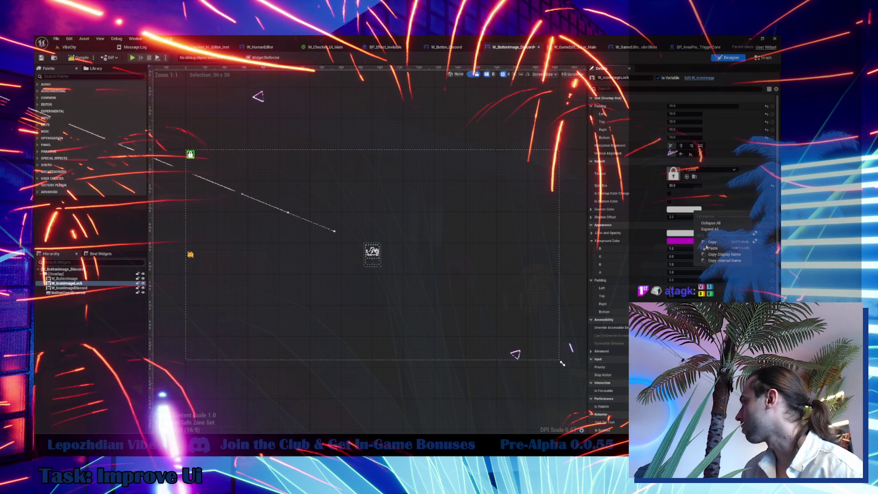
{"action": "left_click", "coordinate": [669, 201]}
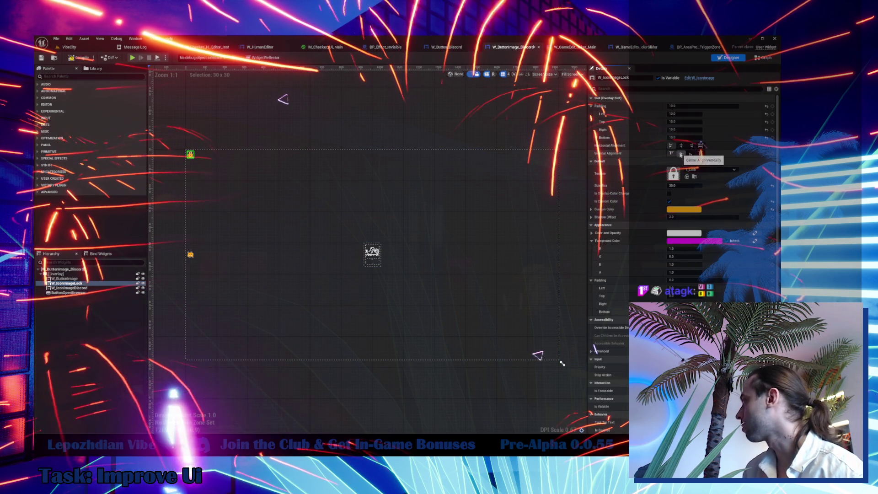
{"action": "left_click", "coordinate": [680, 154]}
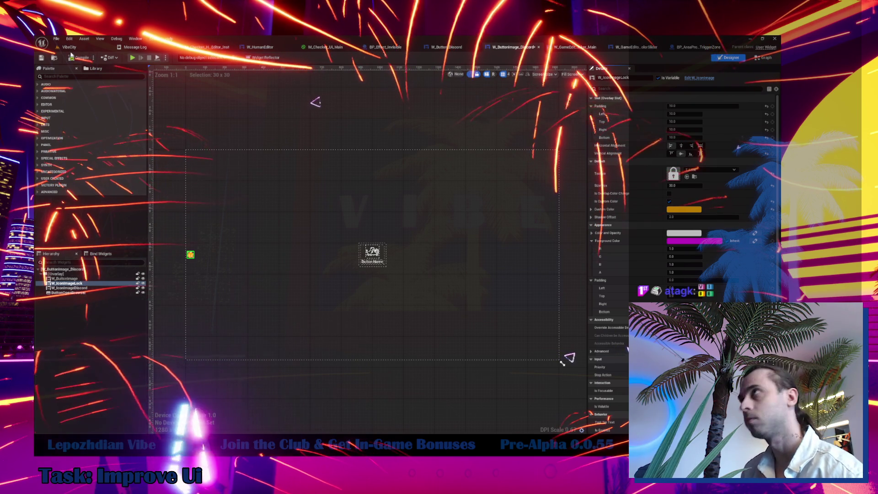
{"action": "left_click", "coordinate": [69, 47]}
{"action": "left_click", "coordinate": [56, 39]}
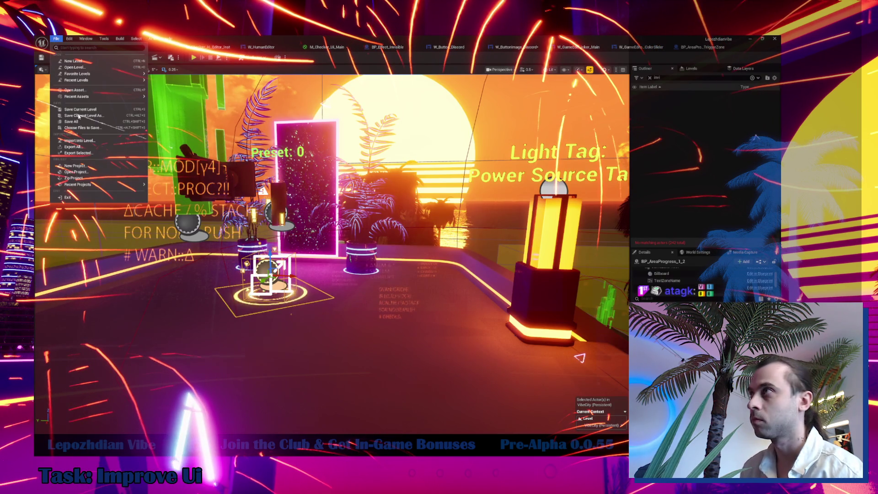
- Play-test the level with the Tab in-game menu, then stop and return to W_ButtonImage_Discord
{"action": "left_click", "coordinate": [81, 122]}
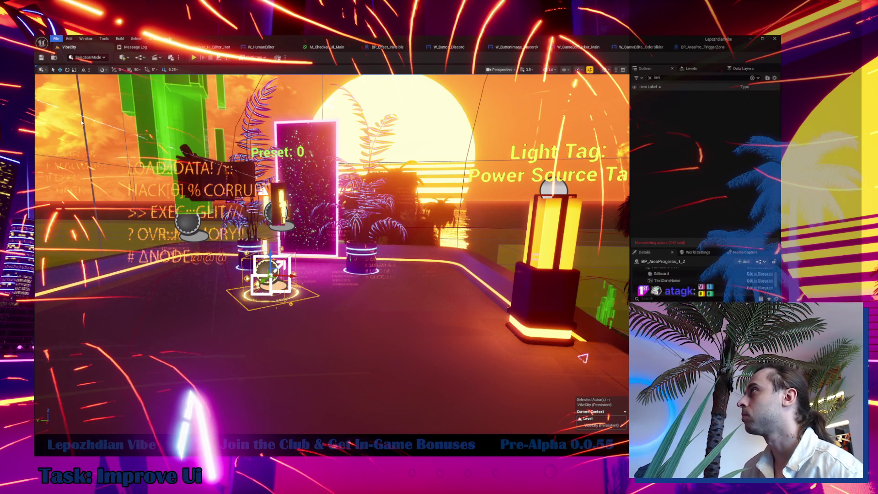
{"action": "left_click", "coordinate": [193, 58]}
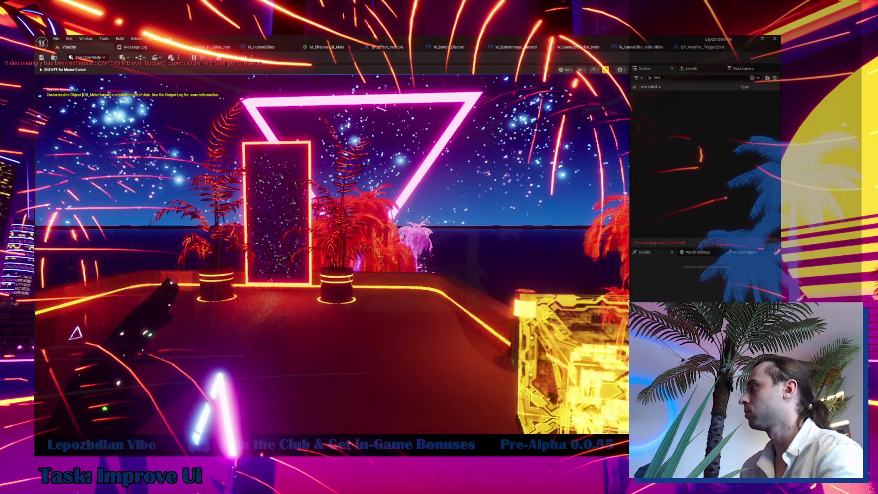
{"action": "key", "text": "Tab"}
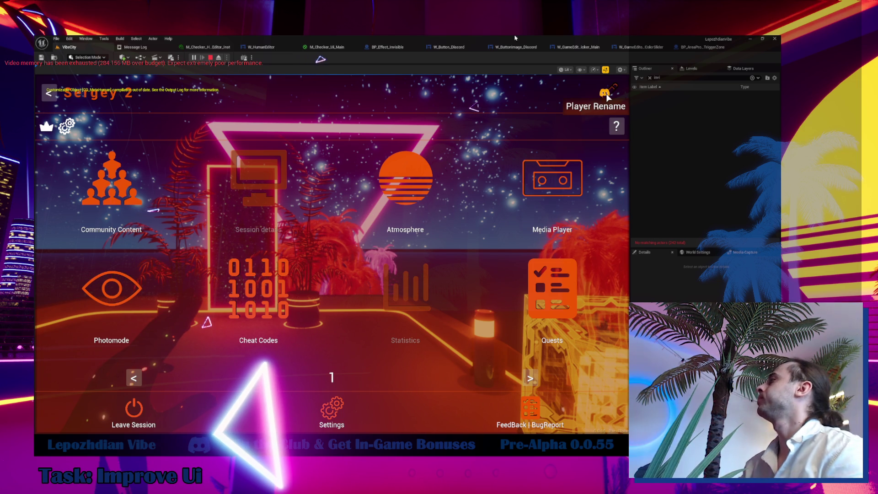
{"action": "key", "text": "Escape"}
{"action": "left_click", "coordinate": [521, 47]}
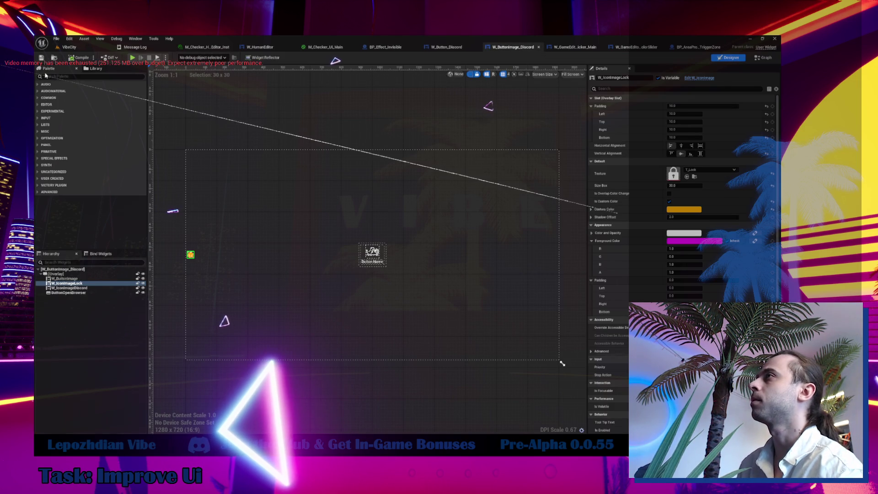
- Create a UserWidget-based Widget Blueprint named W_DiscordVibeClubFeature in Primitives/ButtonImage
{"action": "left_click", "coordinate": [52, 59]}
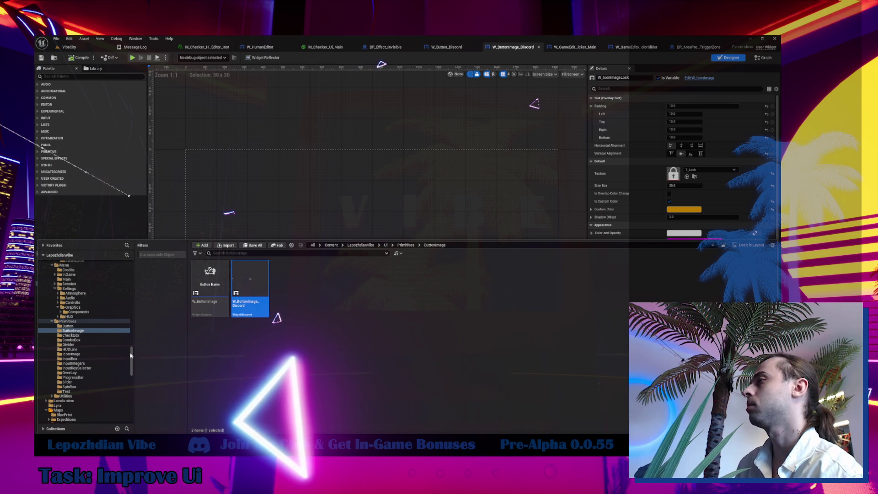
{"action": "scroll", "coordinate": [126, 343], "scroll_direction": "up", "scroll_amount": 10}
{"action": "scroll", "coordinate": [126, 344], "scroll_direction": "up", "scroll_amount": 5}
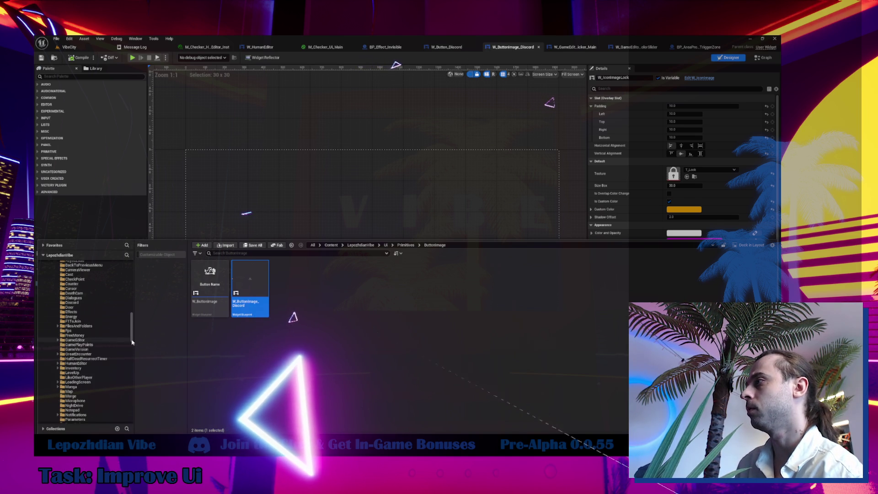
{"action": "left_click", "coordinate": [292, 289]}
{"action": "right_click", "coordinate": [291, 288]}
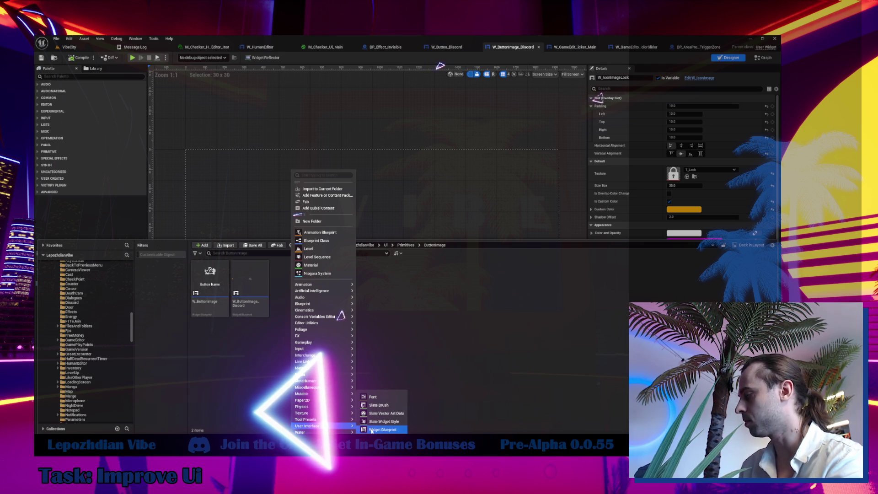
{"action": "left_click", "coordinate": [372, 431]}
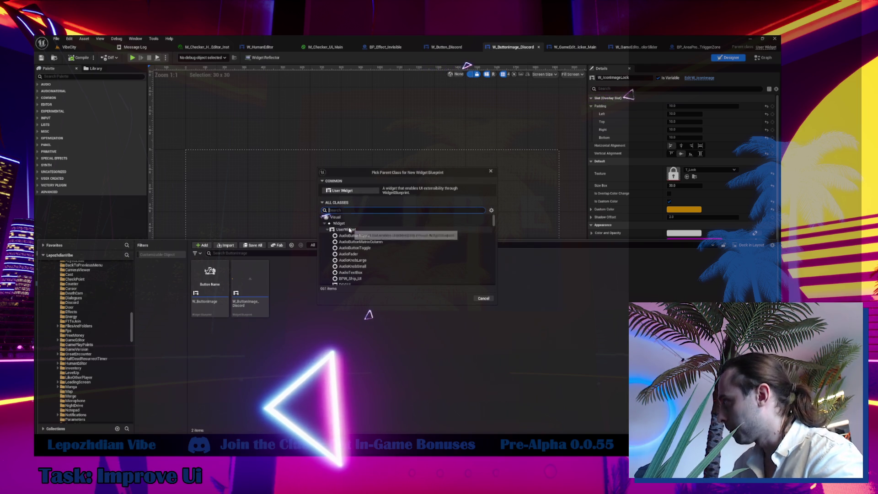
{"action": "left_click", "coordinate": [350, 230]}
{"action": "left_click", "coordinate": [459, 299]}
{"action": "type", "text": "W_Discord"}
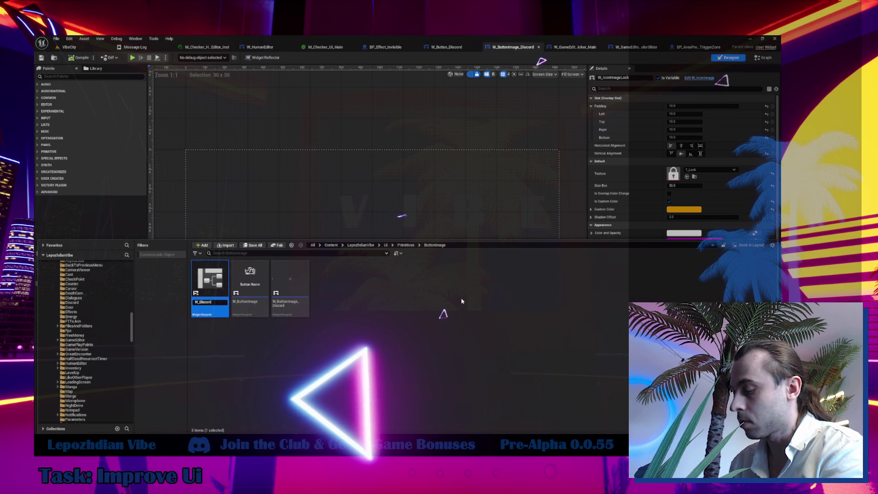
{"action": "type", "text": "VibeClub"}
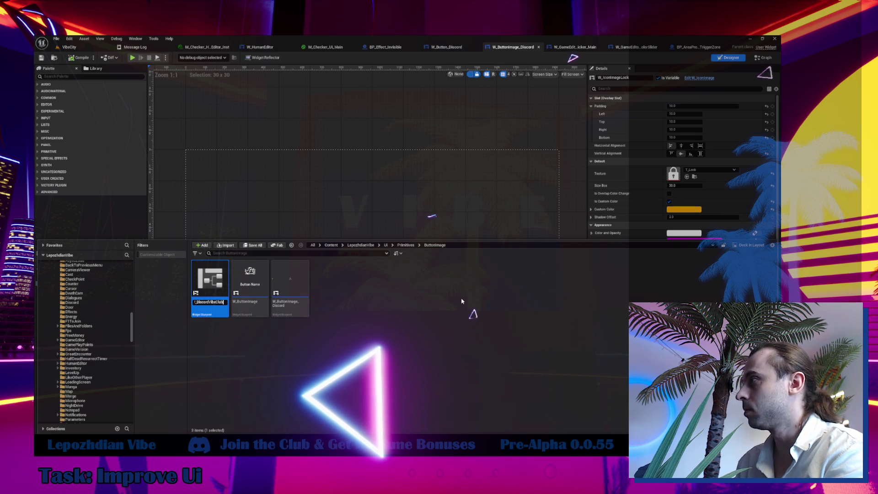
{"action": "type", "text": "Feat"}
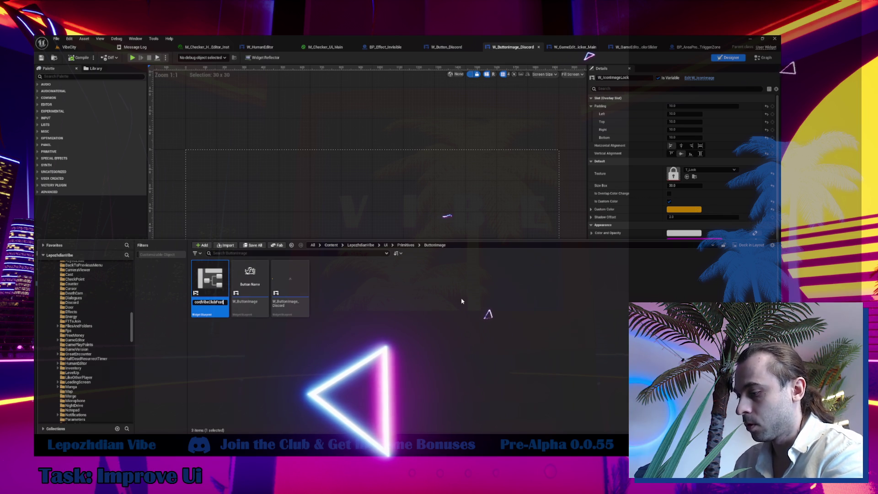
{"action": "type", "text": "ure"}
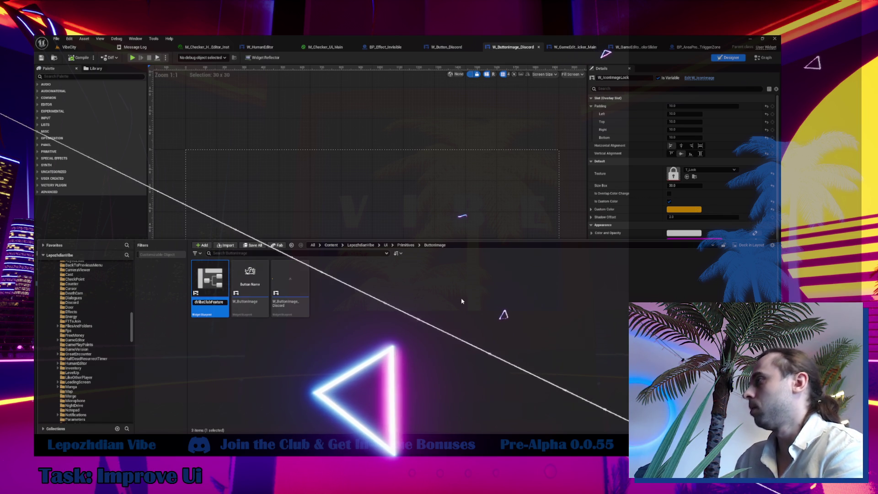
{"action": "key", "text": "Return"}
{"action": "key", "text": "Return"}
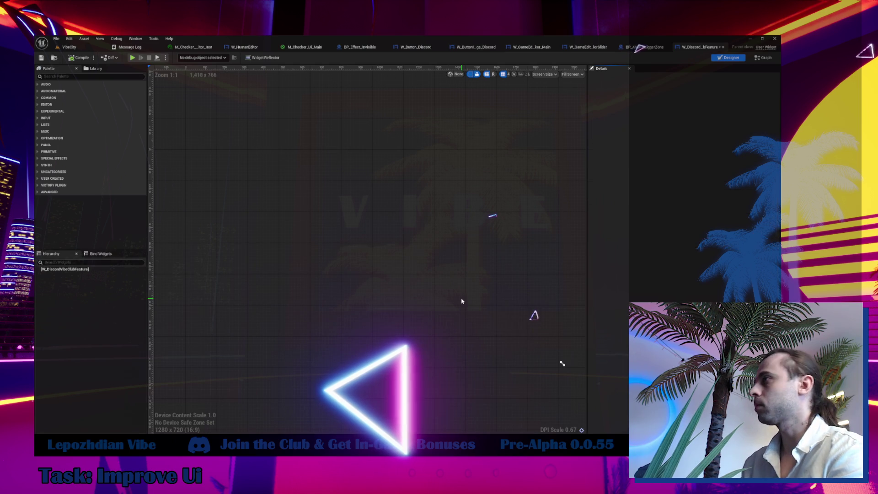
- Add a Widget Switcher under the root from the Palette and rename it WidgetSwitcher_Locked
{"action": "left_click", "coordinate": [79, 76]}
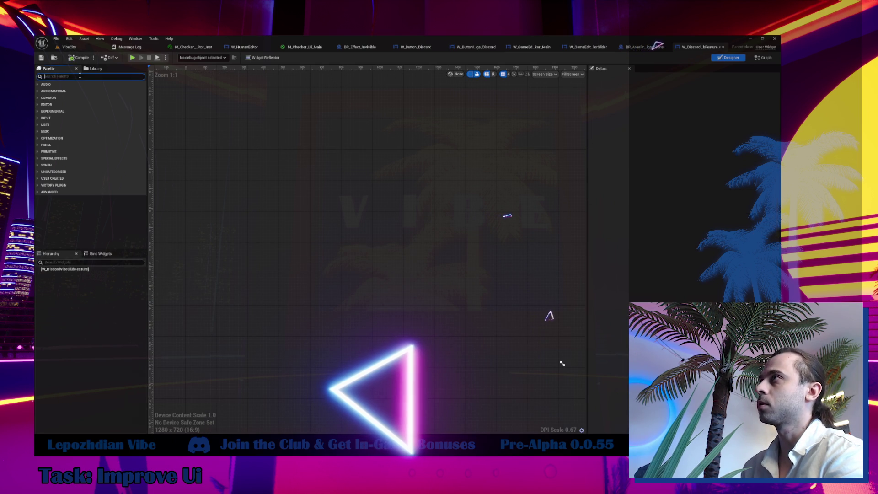
{"action": "type", "text": "swit"}
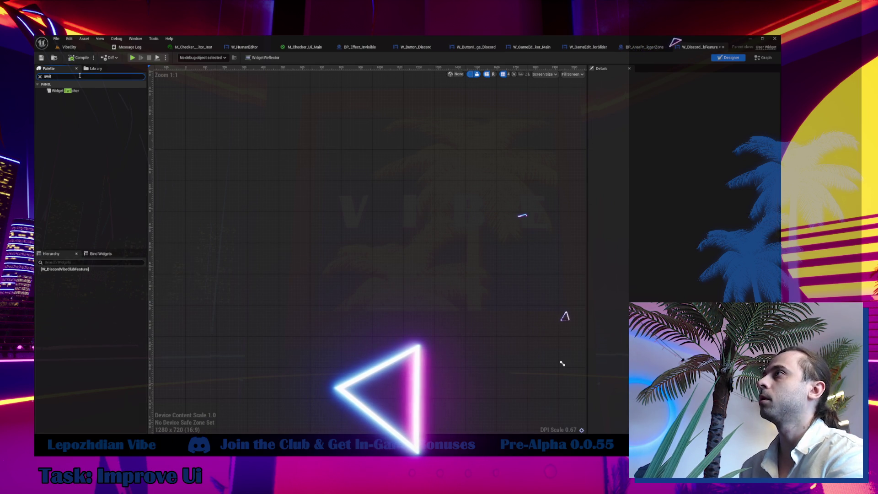
{"action": "left_click_drag", "start_coordinate": [57, 90], "coordinate": [123, 270]}
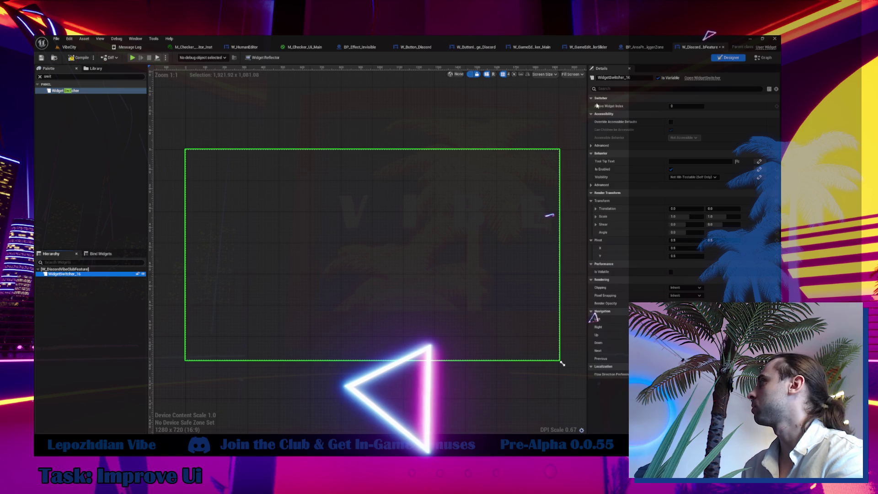
{"action": "double_click", "coordinate": [626, 78]}
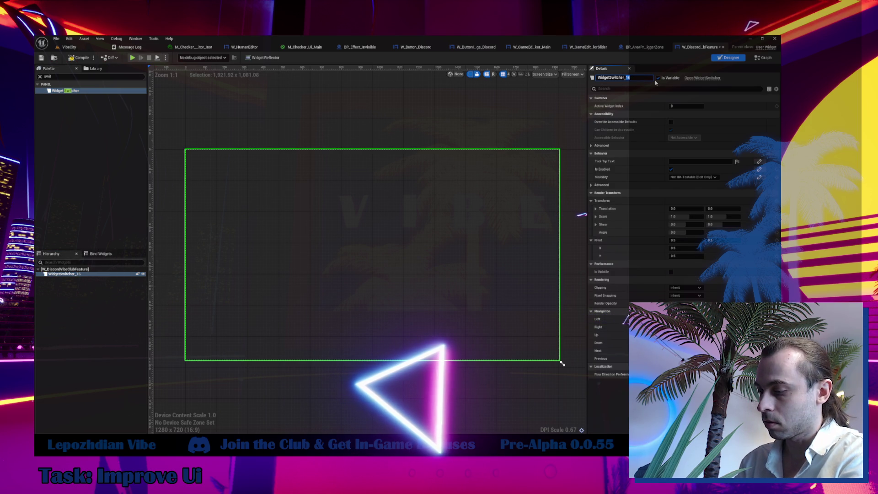
{"action": "type", "text": "Loaded"}
{"action": "key", "text": "Return"}
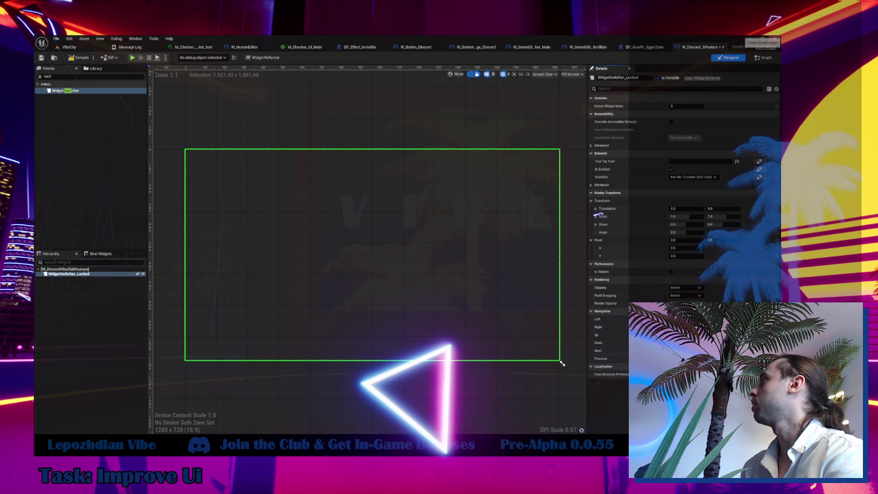
{"action": "left_click", "coordinate": [646, 51]}
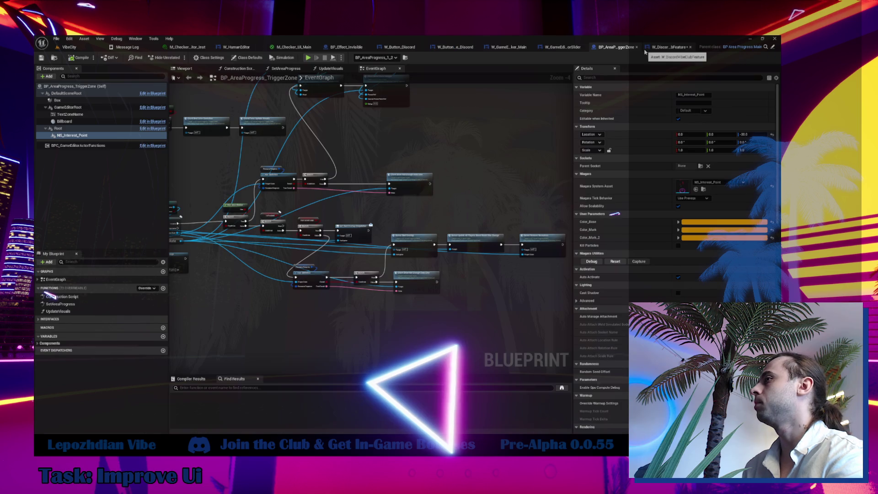
- Close BP_Effect_Invisible, M_Checker_UI_Main (applying changes) and W_GameEditor_ColorSlider, then go to W_Button_Discord
{"action": "left_click", "coordinate": [505, 48]}
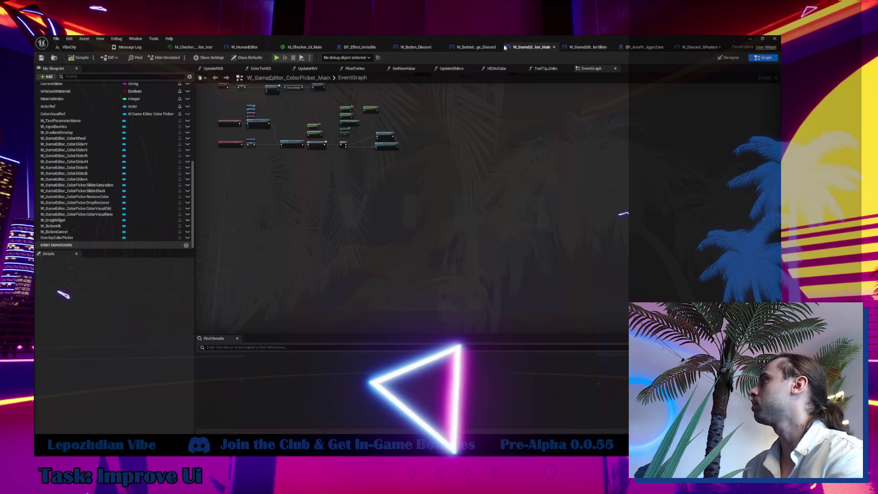
{"action": "left_click", "coordinate": [368, 48]}
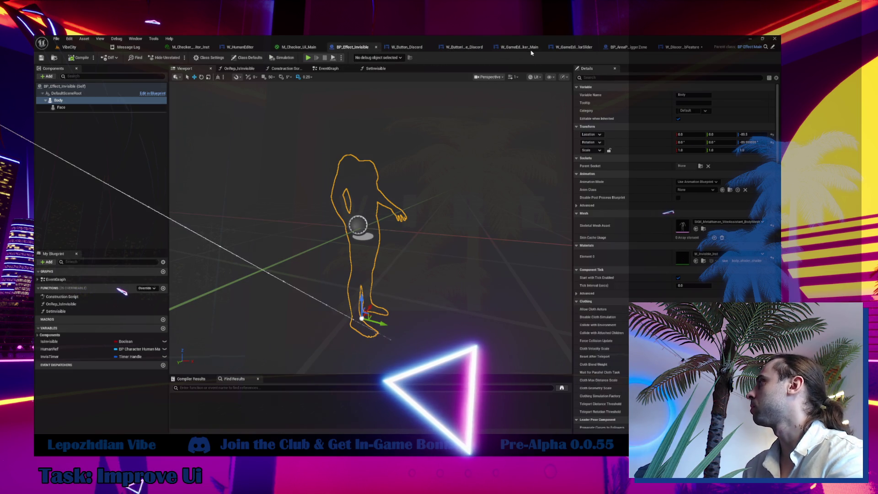
{"action": "key", "text": "ctrl+Tab"}
{"action": "left_click", "coordinate": [356, 46]}
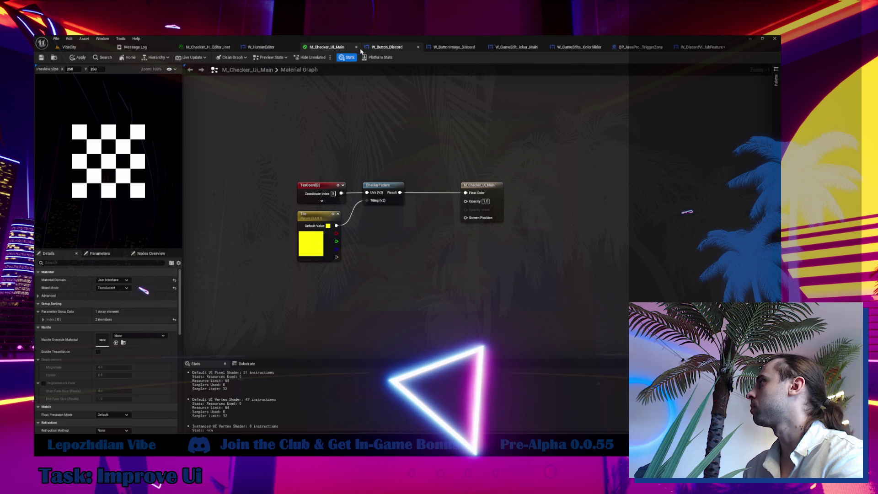
{"action": "left_click", "coordinate": [439, 258]}
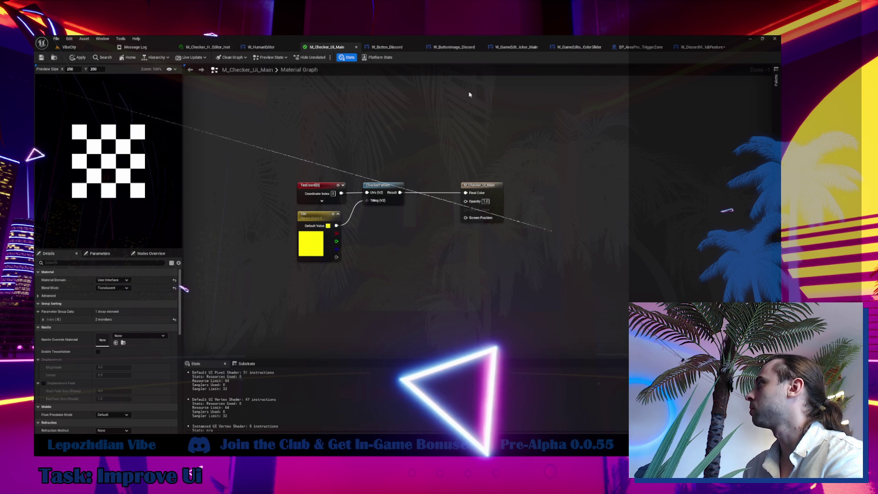
{"action": "left_click", "coordinate": [576, 47]}
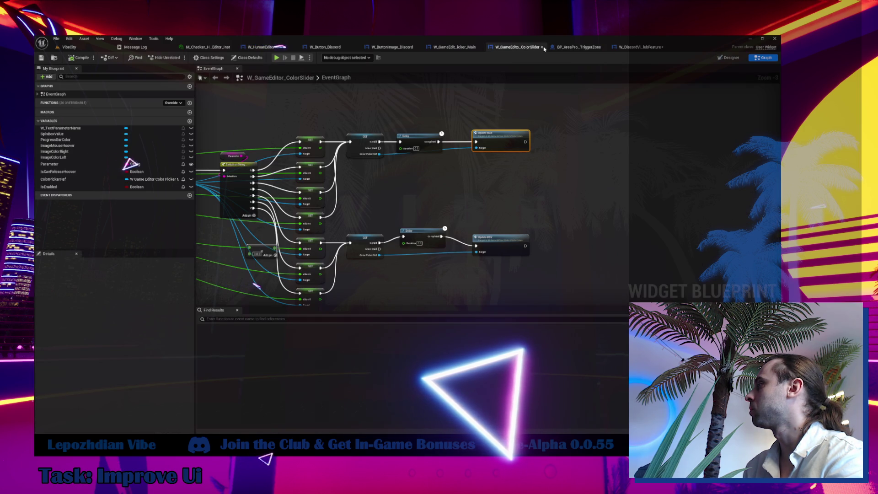
{"action": "left_click", "coordinate": [542, 47]}
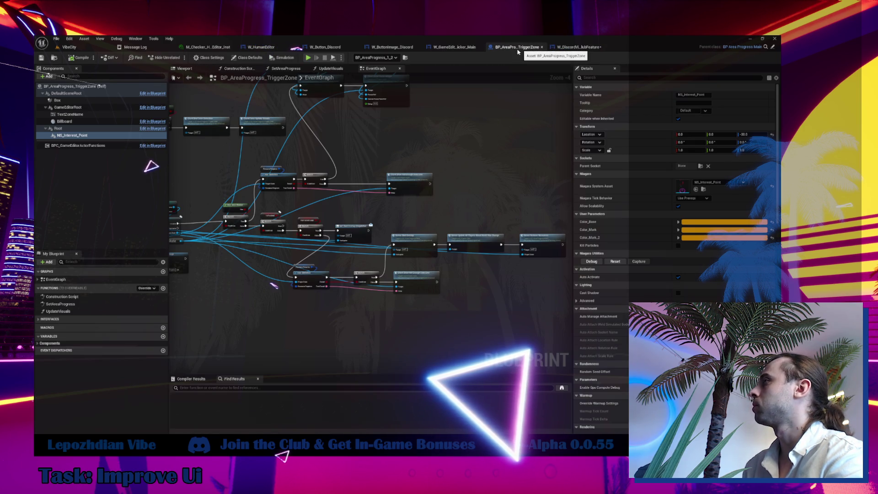
{"action": "left_click", "coordinate": [334, 50]}
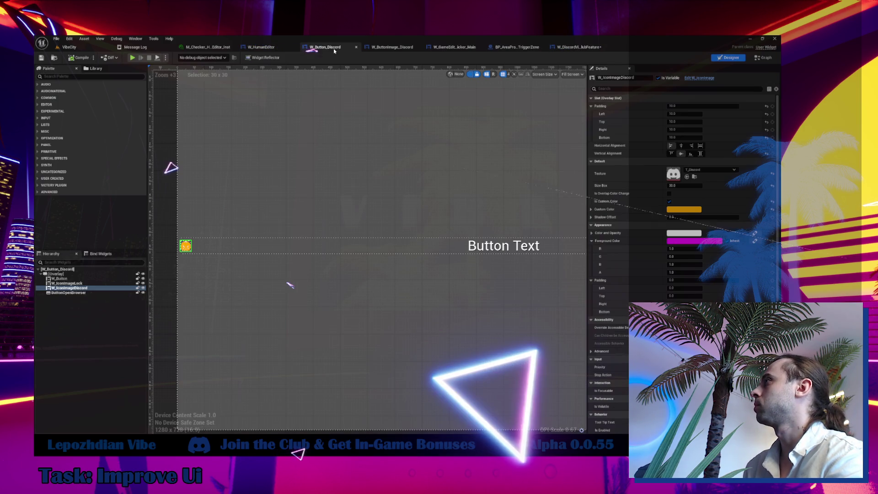
- Paste W_IconImageLock and W_IconImageDiscord from W_Button_Discord into WidgetSwitcher_Locked
{"action": "left_click", "coordinate": [73, 283]}
{"action": "left_click", "coordinate": [86, 288], "text": "ctrl"}
{"action": "left_click", "coordinate": [578, 47]}
{"action": "left_click", "coordinate": [69, 274]}
{"action": "key", "text": "ctrl+v"}
- Select WidgetSwitcher_Locked and create a binding for its Tool Tip Widget under Behavior > Advanced
{"action": "scroll", "coordinate": [186, 261], "scroll_direction": "up", "scroll_amount": 2}
{"action": "scroll", "coordinate": [186, 261], "scroll_direction": "up", "scroll_amount": 6}
{"action": "left_click", "coordinate": [92, 311]}
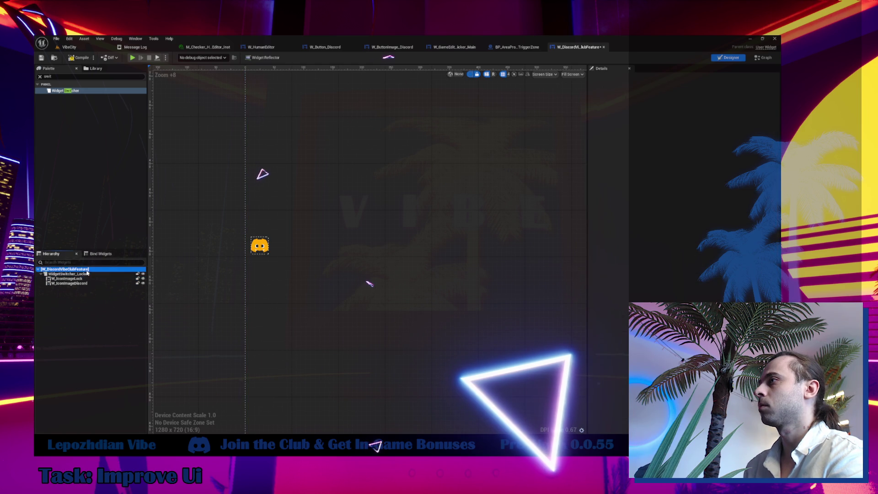
{"action": "left_click", "coordinate": [87, 273]}
{"action": "left_click", "coordinate": [41, 273]}
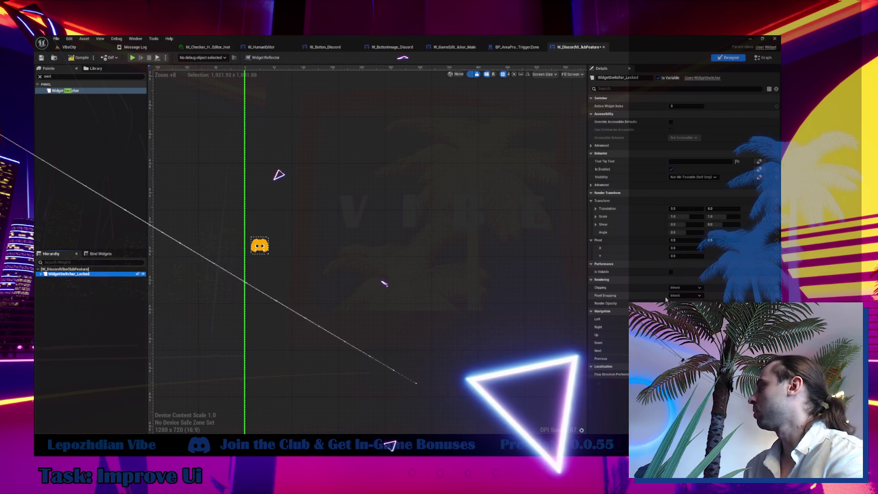
{"action": "left_click", "coordinate": [602, 185]}
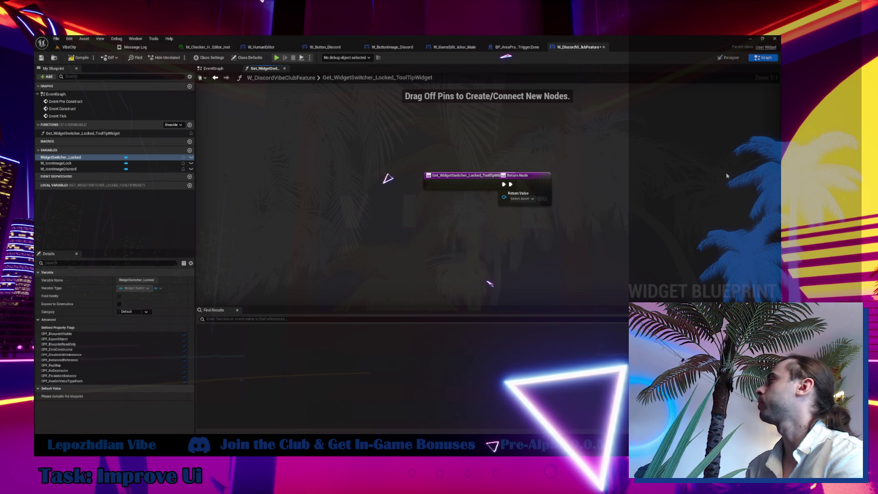
- Rename the Get_WidgetSwitcher_Locked_ToolTipWidget function to ToolTip_VibeFeatures
{"action": "left_click", "coordinate": [122, 134]}
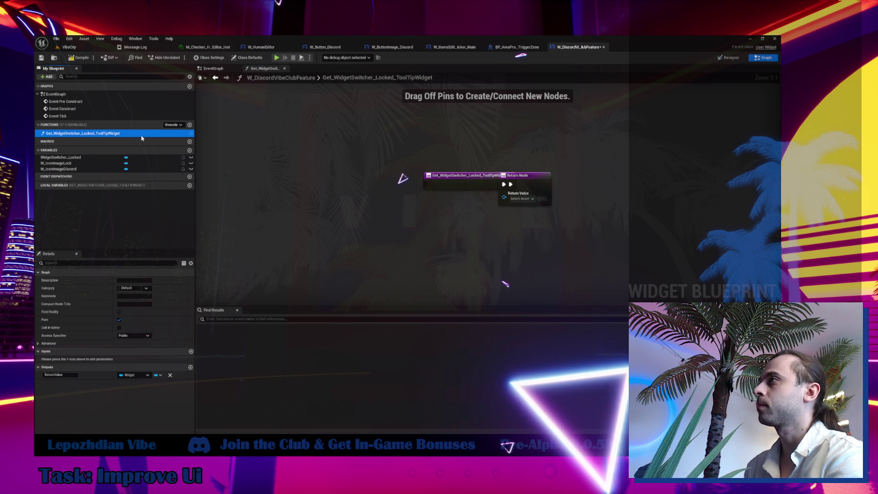
{"action": "key", "text": "F2"}
{"action": "type", "text": "ToolTip_"}
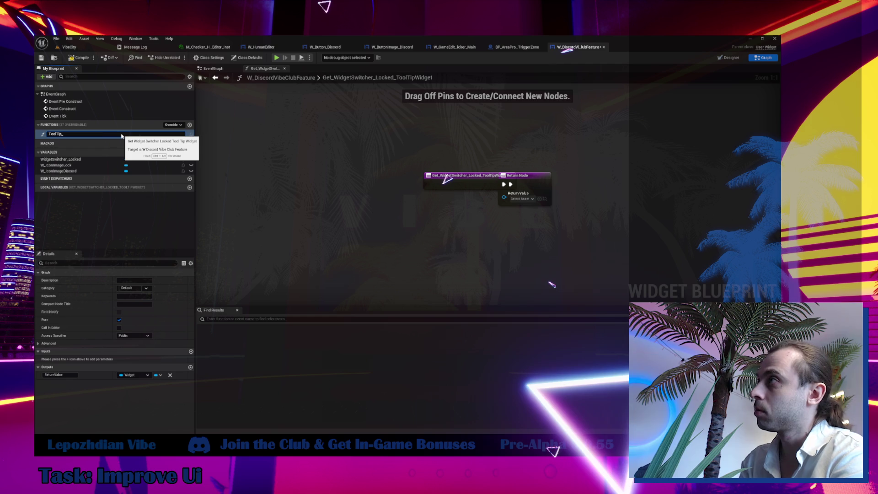
{"action": "type", "text": "VibeFeatur"}
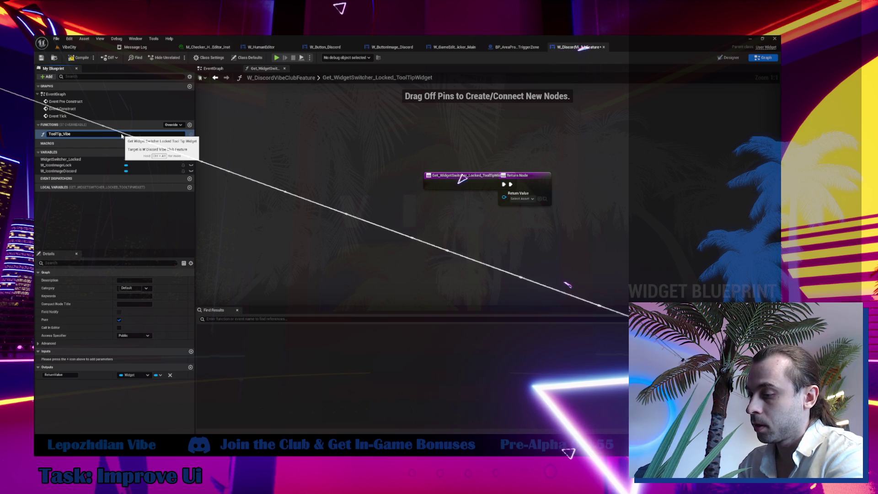
{"action": "key", "text": "Return"}
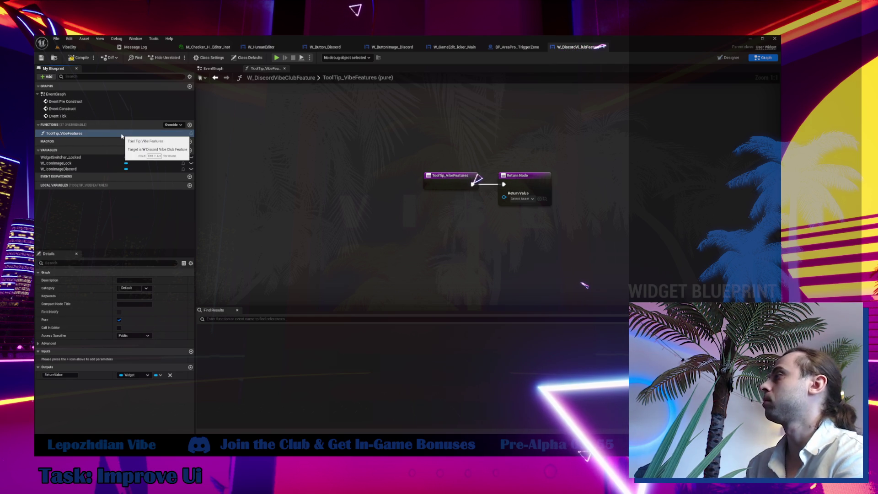
{"action": "left_click", "coordinate": [729, 57]}
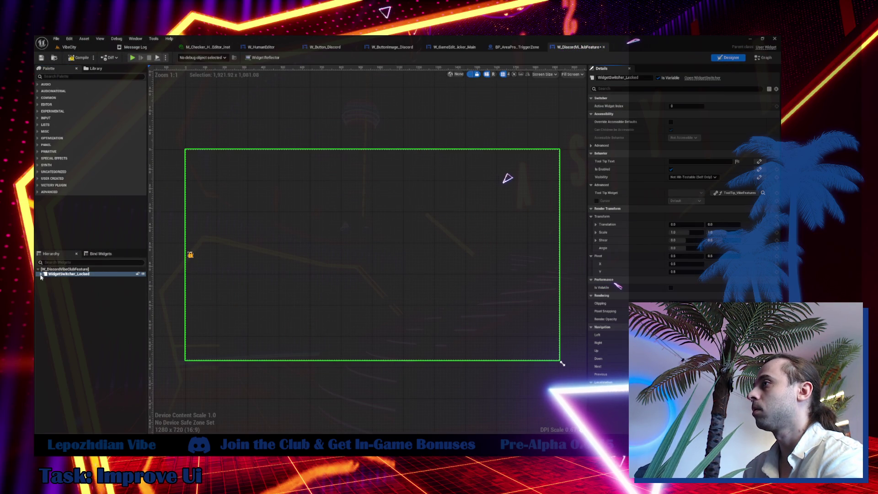
{"action": "left_click", "coordinate": [40, 273]}
{"action": "left_click", "coordinate": [74, 283]}
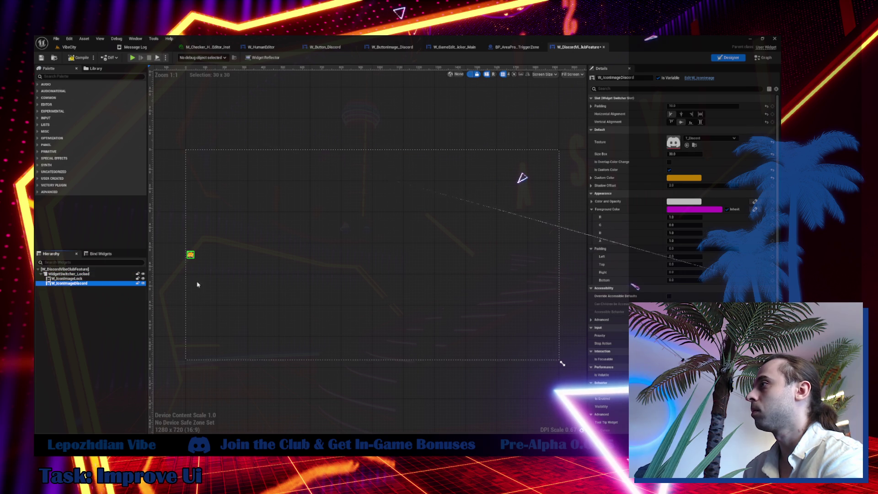
{"action": "scroll", "coordinate": [652, 285], "scroll_direction": "down", "scroll_amount": 3}
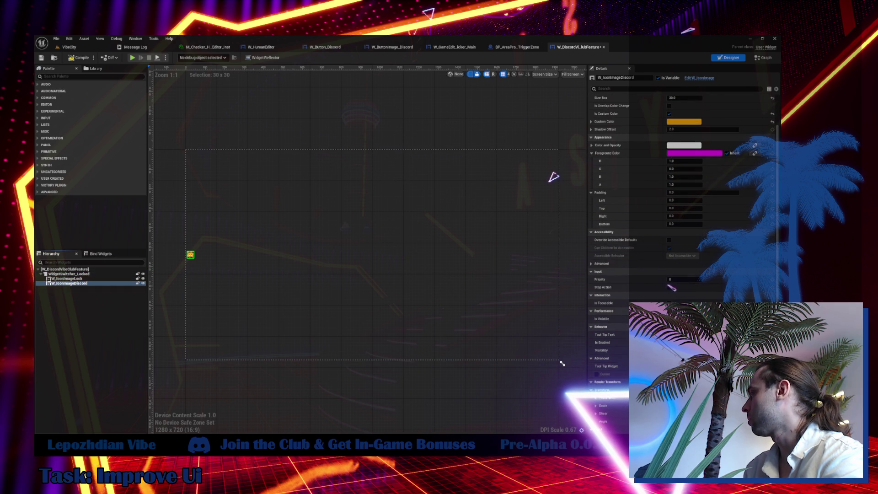
{"action": "left_click", "coordinate": [104, 274]}
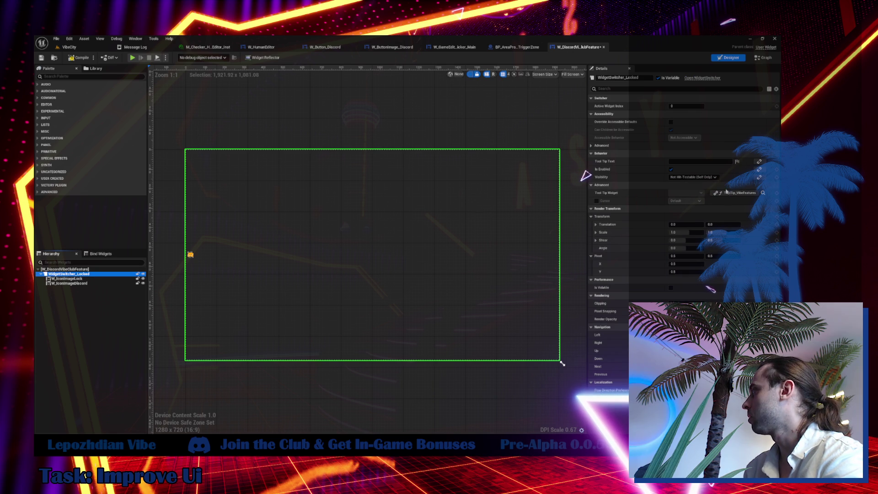
{"action": "left_click", "coordinate": [734, 193]}
{"action": "left_click", "coordinate": [730, 210]}
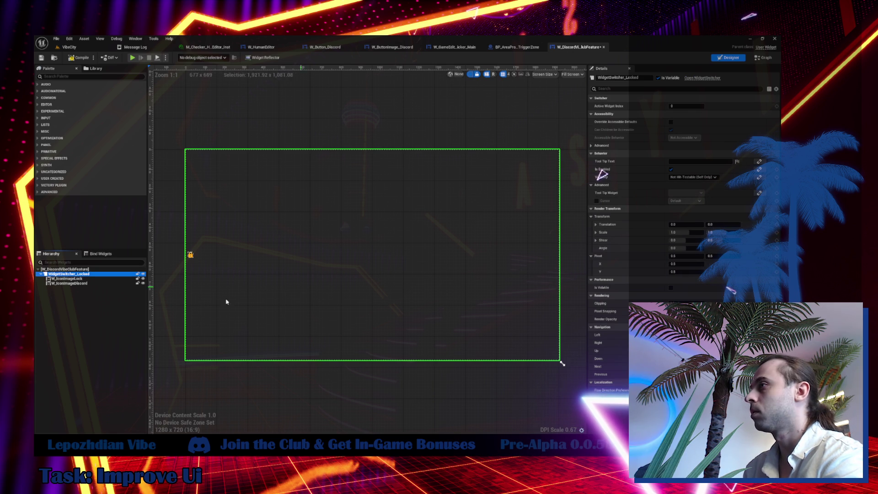
{"action": "left_click", "coordinate": [101, 283]}
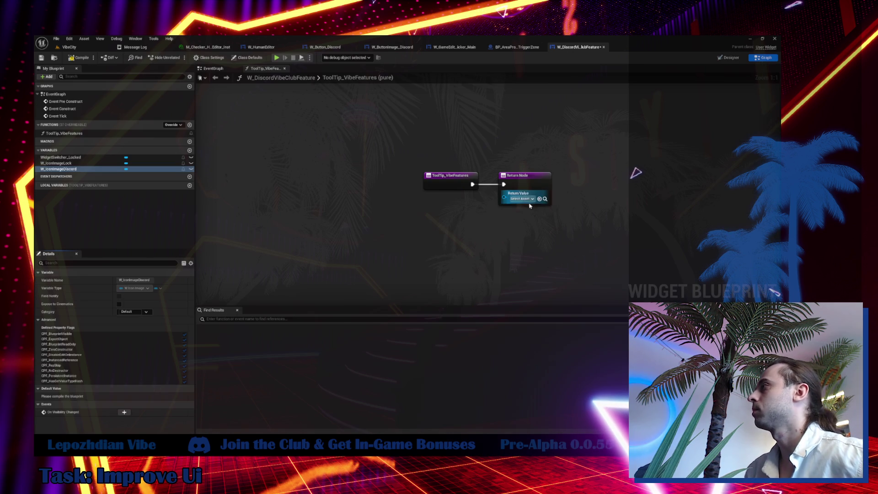
- Return a Make Quick Tool Tip node with text 'Vibe Club Members Features' from ToolTip_VibeFeatures
{"action": "left_click_drag", "start_coordinate": [504, 197], "coordinate": [475, 221]}
{"action": "type", "text": "mak"}
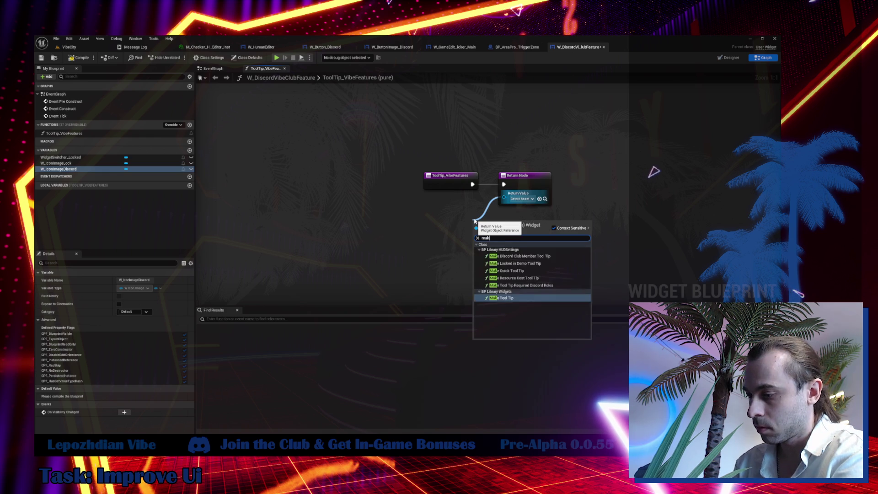
{"action": "type", "text": "e q"}
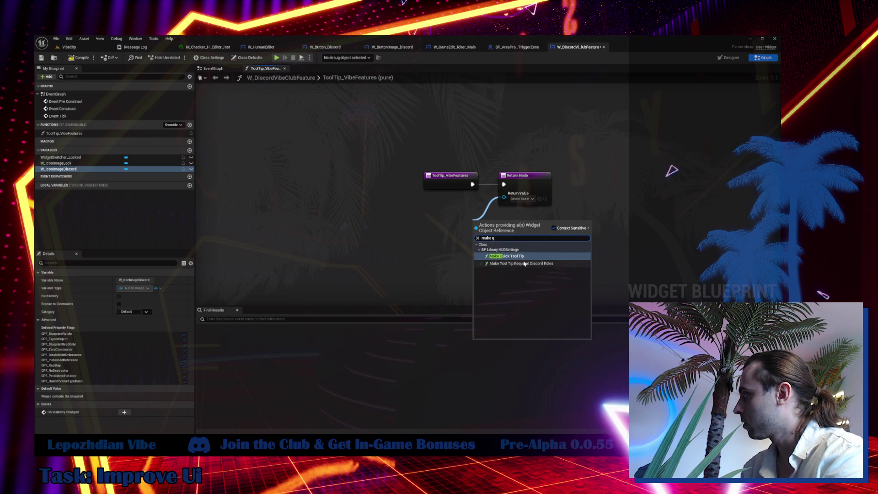
{"action": "key", "text": "Return"}
{"action": "left_click_drag", "start_coordinate": [496, 225], "coordinate": [524, 216]}
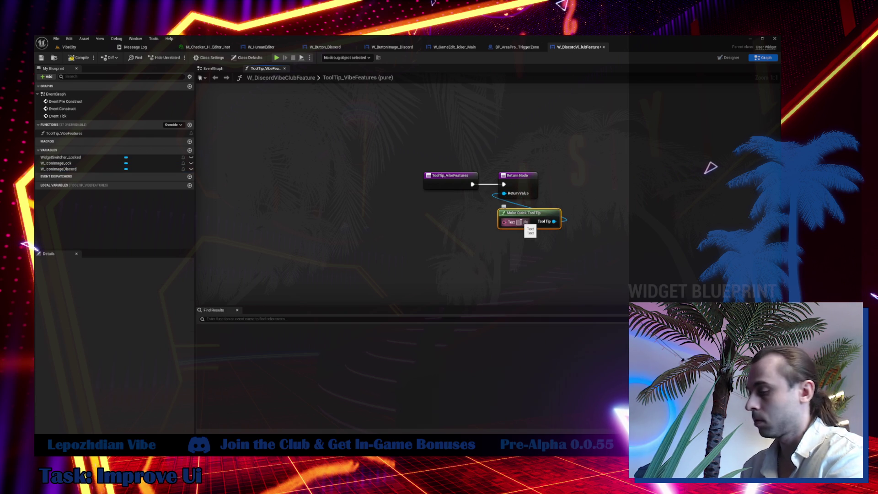
{"action": "type", "text": "Vibe"}
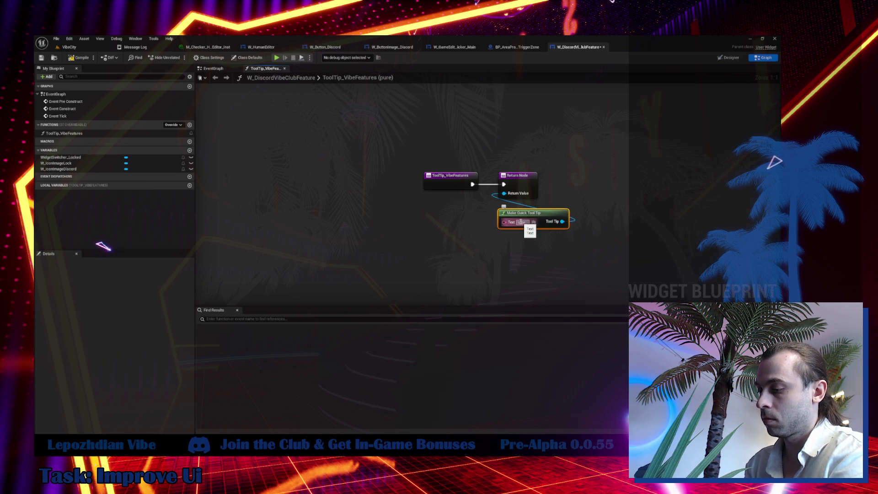
{"action": "type", "text": "ub Members Features"}
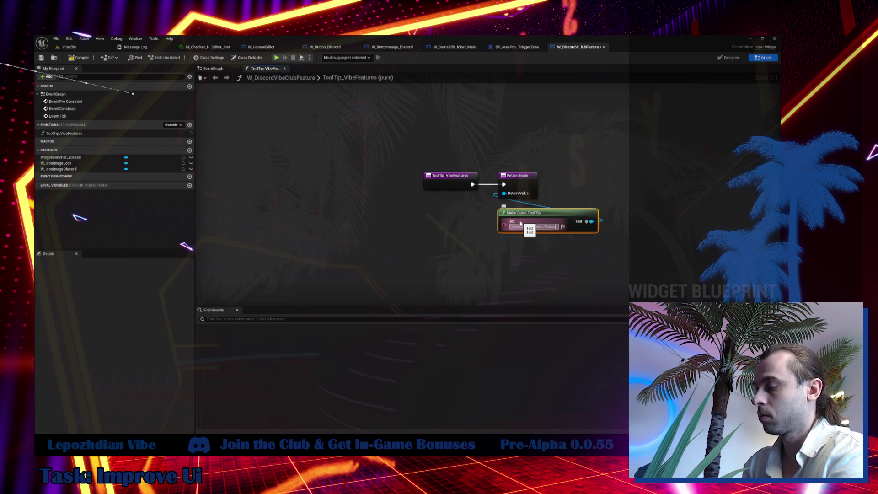
{"action": "left_click", "coordinate": [69, 47]}
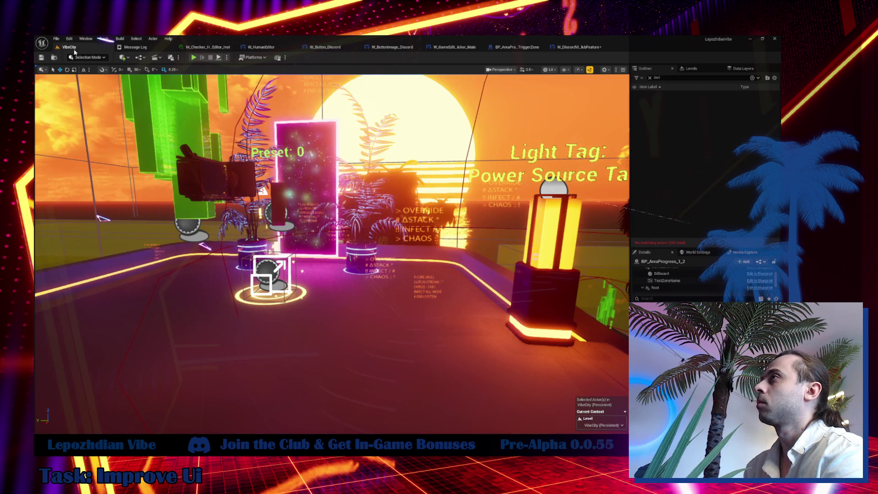
- Search the root Content folder in the Content Drawer for 'discord' assets
{"action": "key", "text": "ctrl+space"}
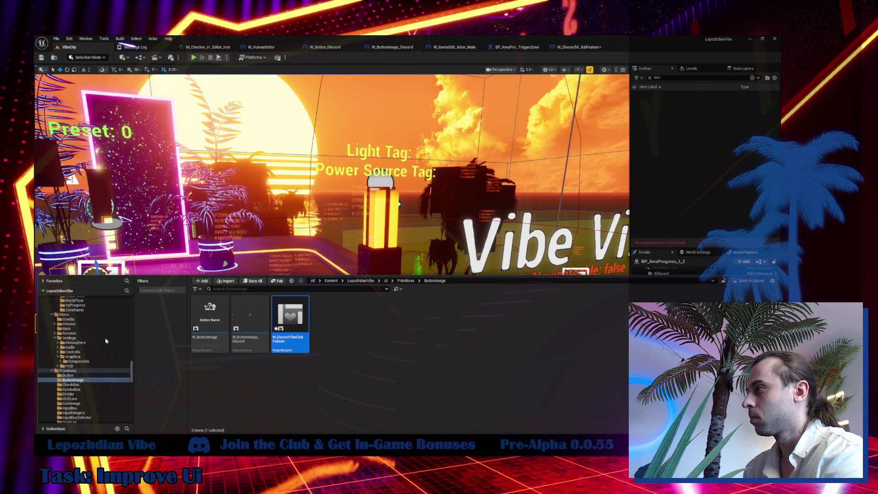
{"action": "scroll", "coordinate": [113, 328], "scroll_direction": "down", "scroll_amount": 3}
{"action": "scroll", "coordinate": [114, 324], "scroll_direction": "up", "scroll_amount": 10}
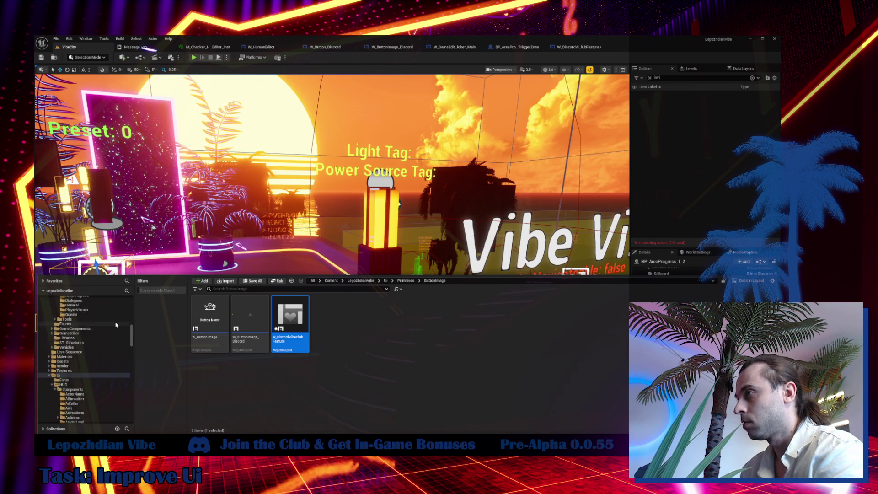
{"action": "scroll", "coordinate": [114, 325], "scroll_direction": "up", "scroll_amount": 7}
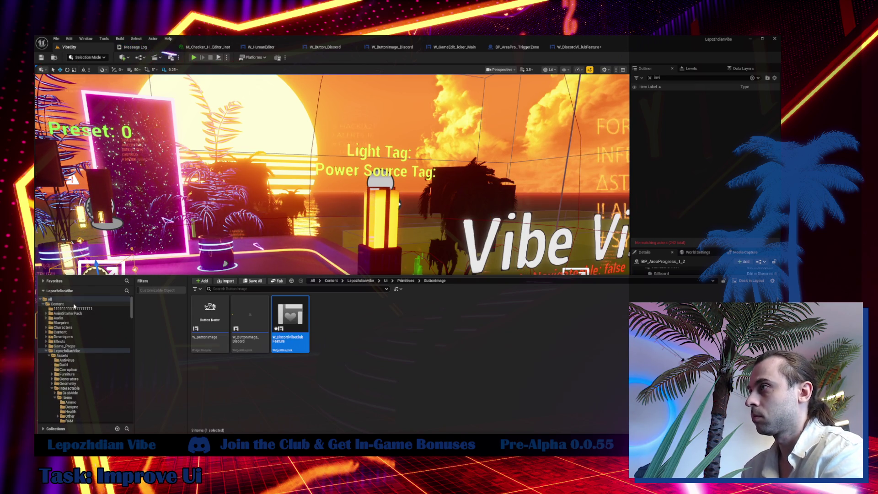
{"action": "left_click", "coordinate": [57, 303]}
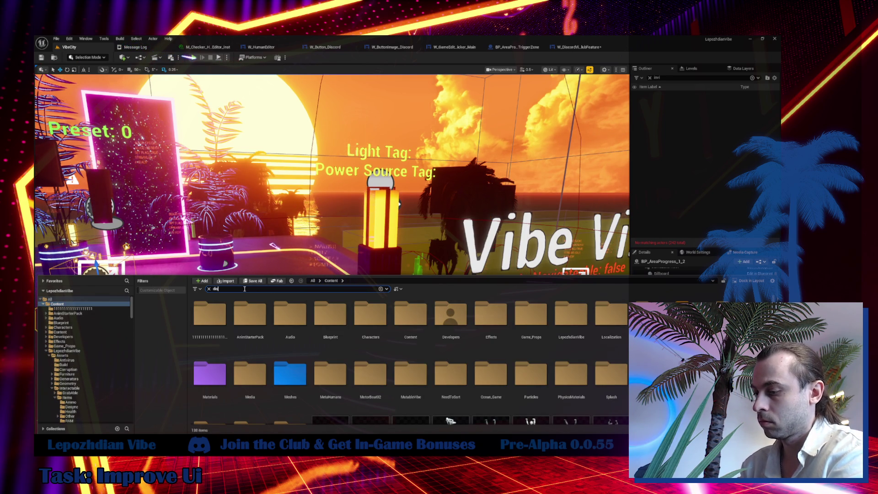
{"action": "type", "text": "cord"}
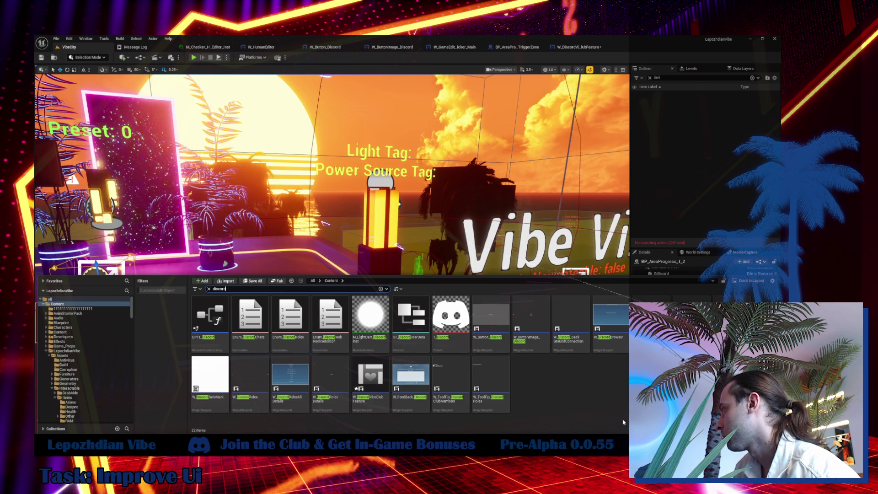
- Open W_ToolTip_DiscordClubMembers and copy its 'Vibe Club Member Access' heading text
{"action": "left_click", "coordinate": [466, 367]}
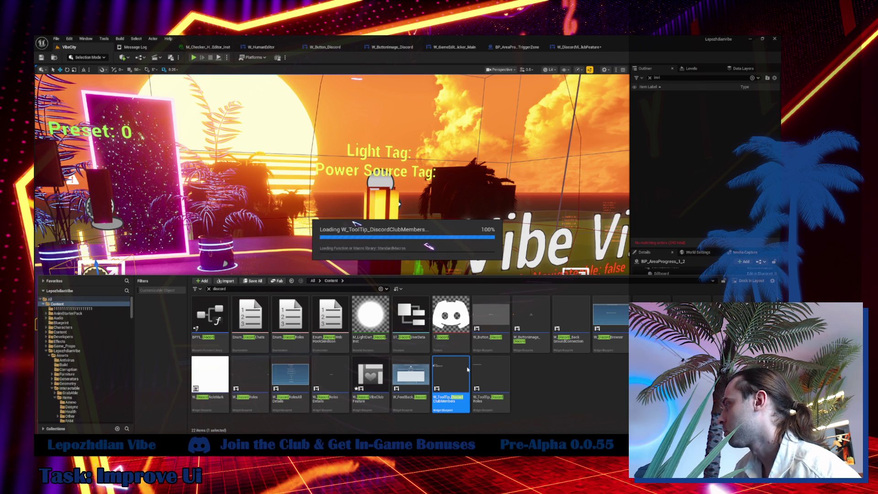
{"action": "double_click", "coordinate": [467, 399]}
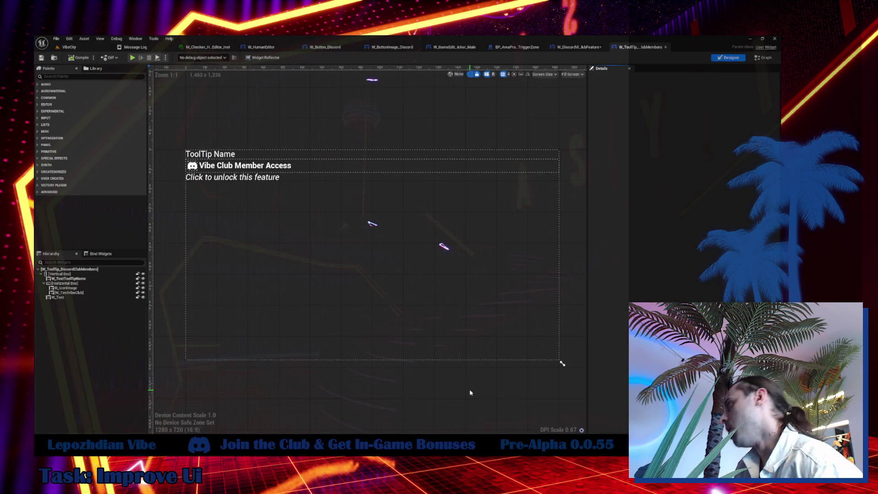
{"action": "left_click", "coordinate": [247, 167]}
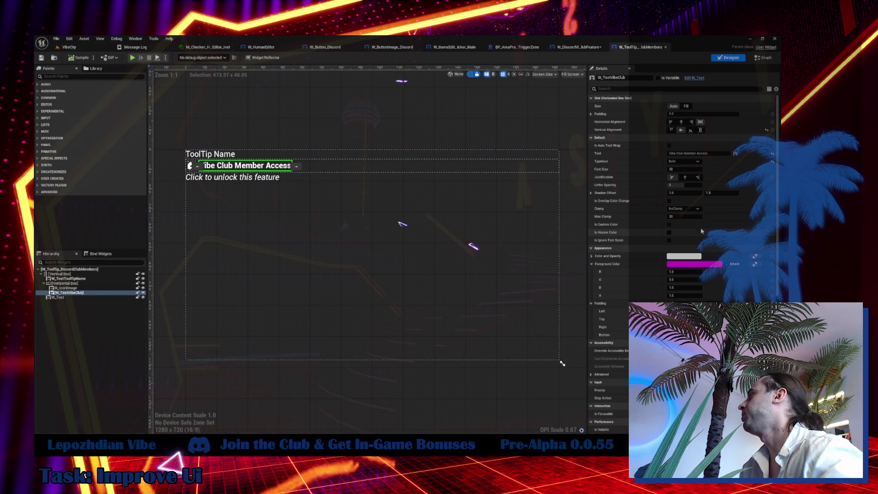
{"action": "left_click", "coordinate": [699, 153]}
- Paste the heading into the tooltip node and edit it to read 'Vibe Club Member Feature'
{"action": "left_click", "coordinate": [580, 47]}
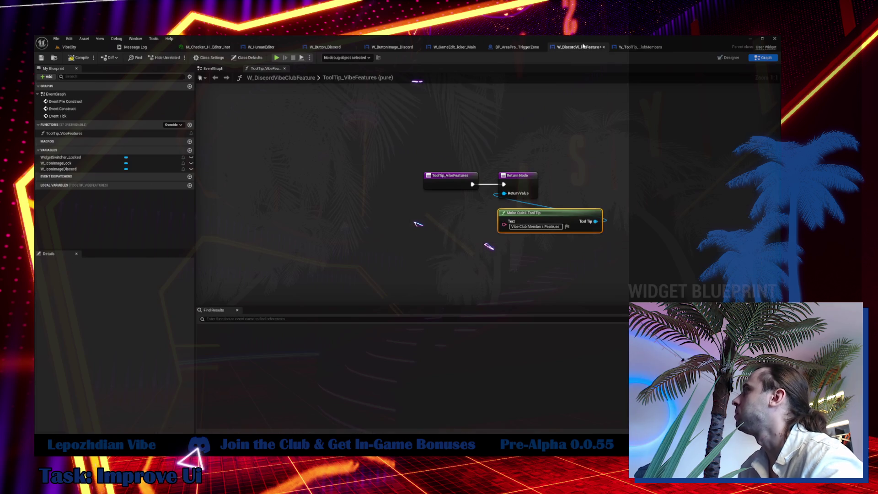
{"action": "left_click", "coordinate": [571, 227]}
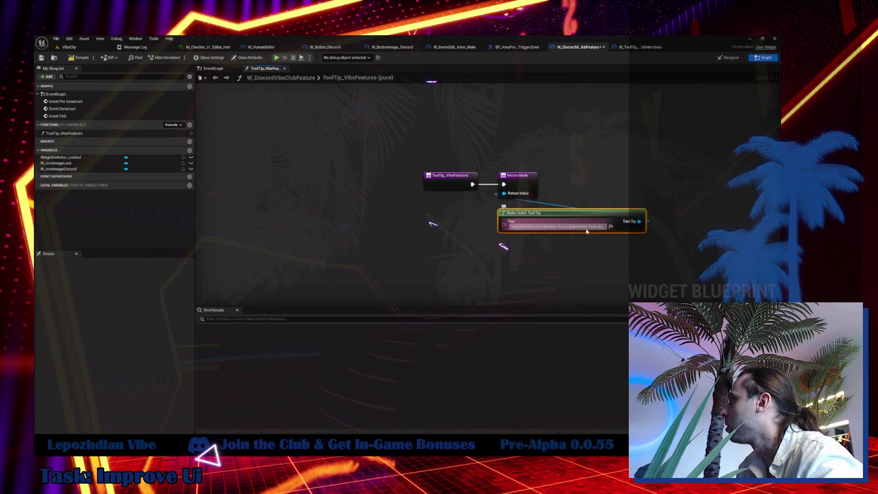
{"action": "type", "text": "Vibe Club Member Access"}
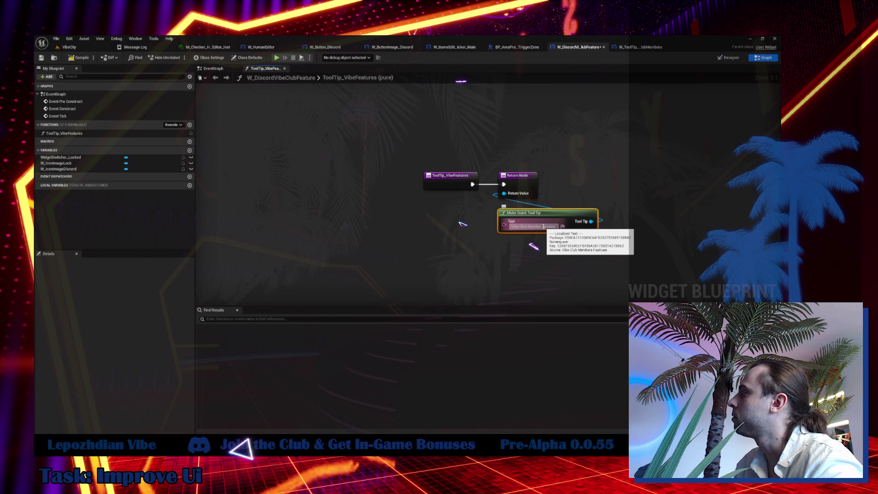
{"action": "double_click", "coordinate": [543, 227]}
{"action": "type", "text": "FEA"}
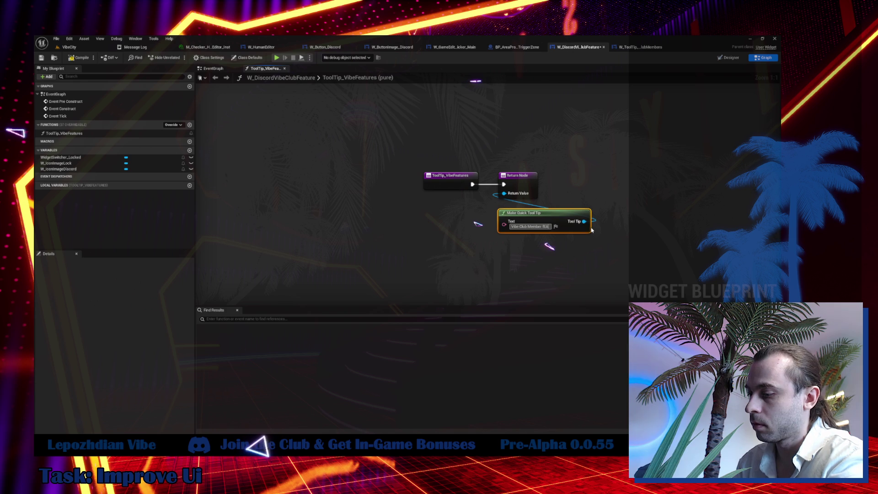
{"action": "type", "text": "T"}
{"action": "key", "text": "BackSpace"}
{"action": "key", "text": "BackSpace"}
{"action": "key", "text": "BackSpace"}
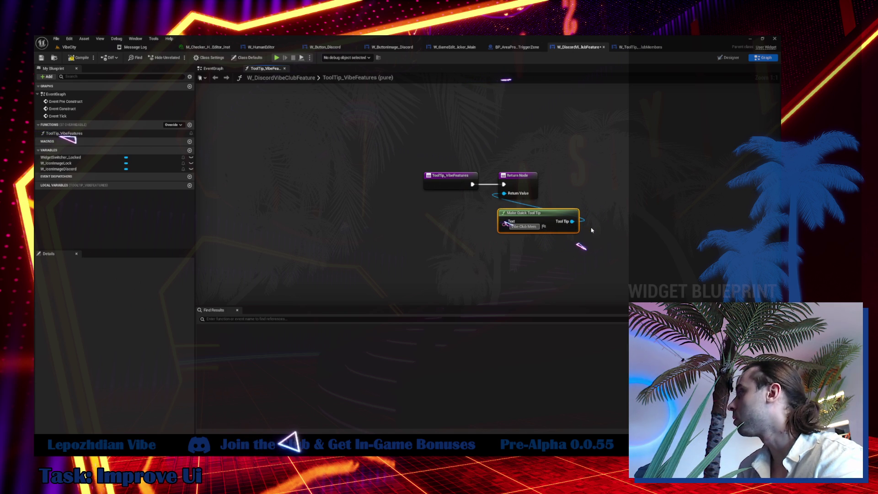
{"action": "type", "text": "ber Acc"}
{"action": "key", "text": "Return"}
{"action": "type", "text": "Feature"}
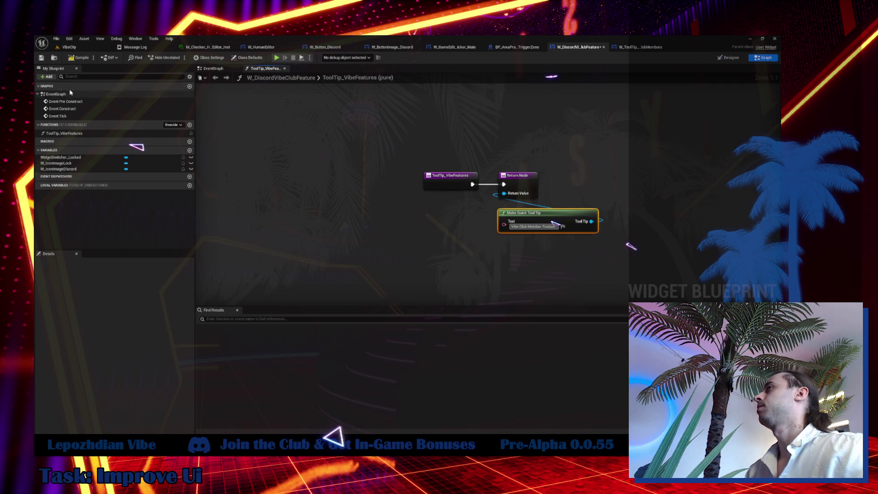
{"action": "left_click", "coordinate": [80, 59]}
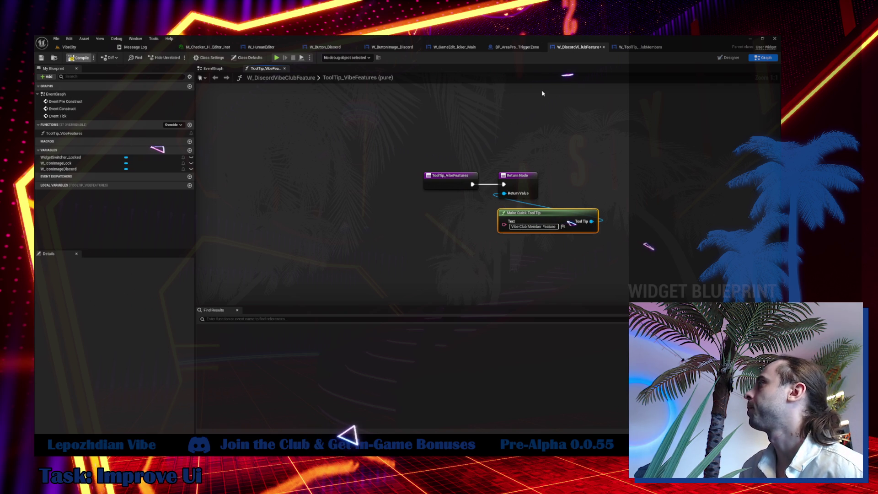
{"action": "left_click", "coordinate": [218, 78]}
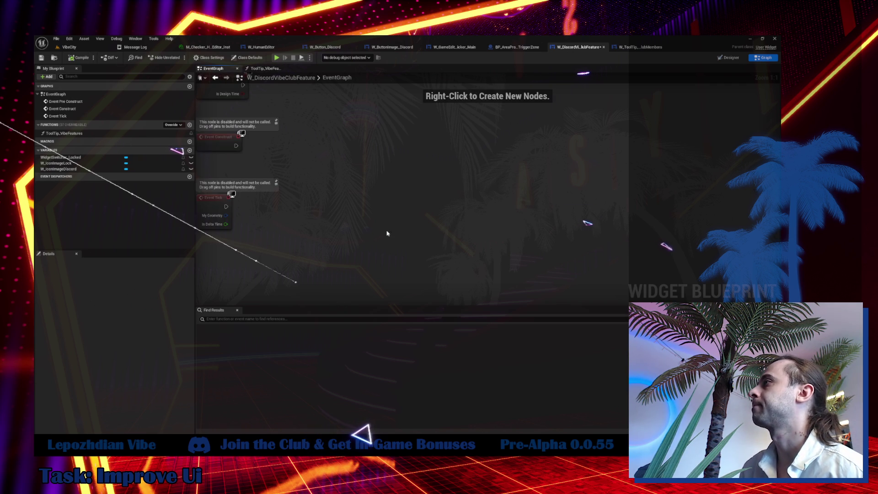
- Create a custom event SetLockState with a Boolean input named IsLocked
{"action": "right_click", "coordinate": [408, 259]}
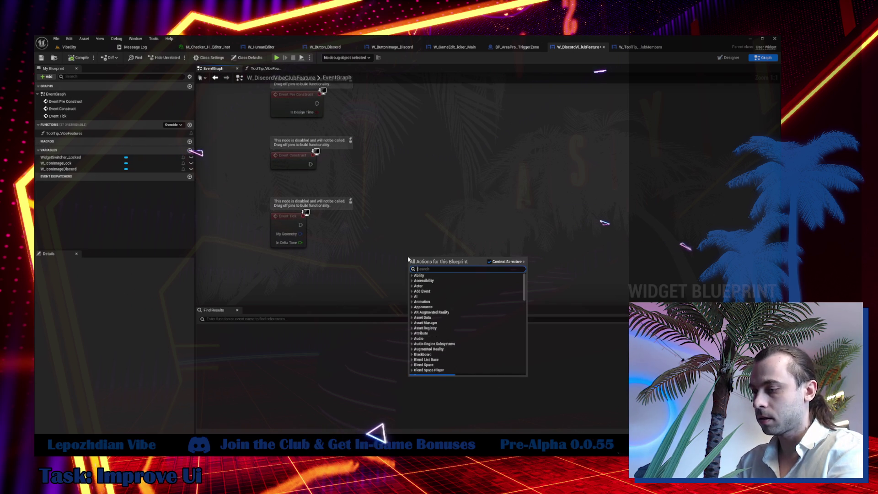
{"action": "type", "text": "csutom"}
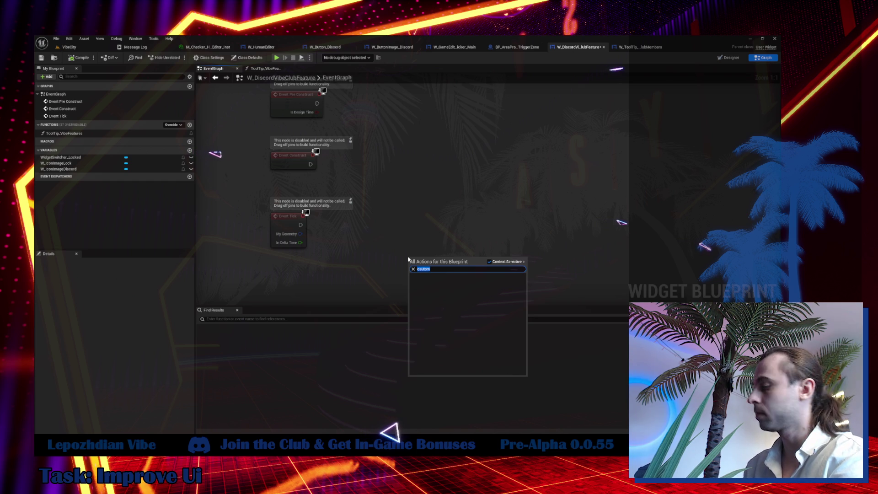
{"action": "type", "text": "custom"}
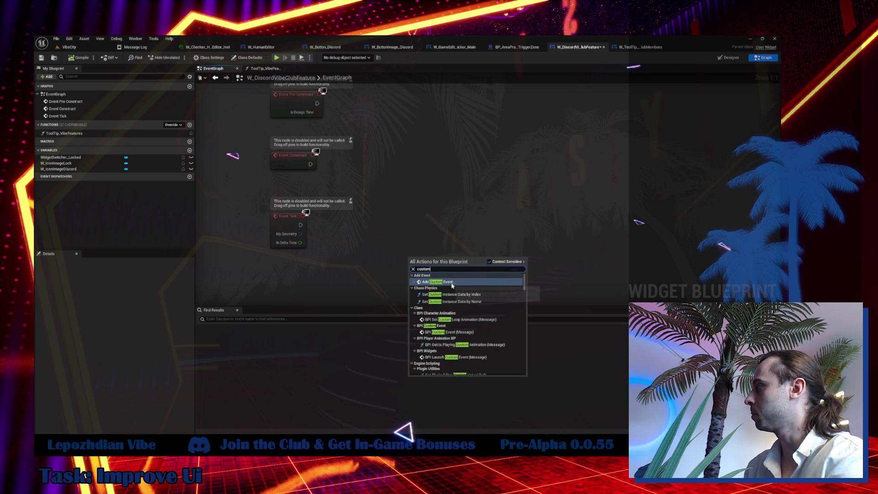
{"action": "left_click", "coordinate": [448, 282]}
{"action": "type", "text": "Set"}
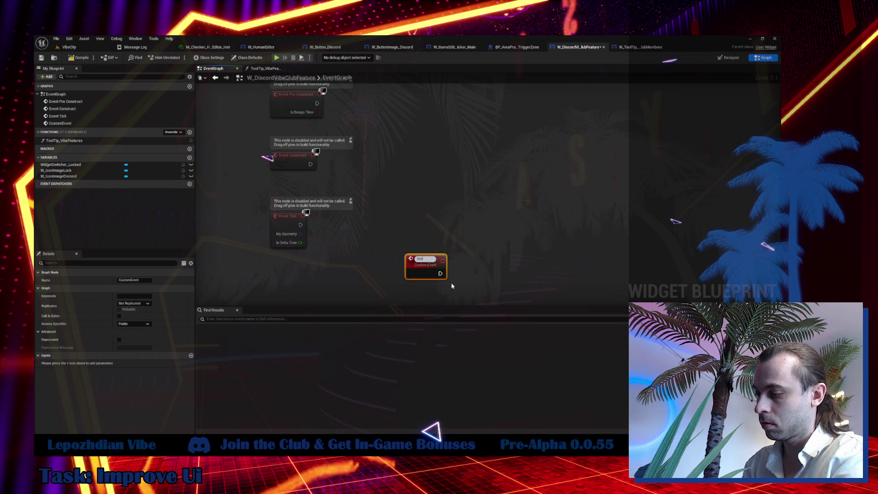
{"action": "type", "text": "Lock"}
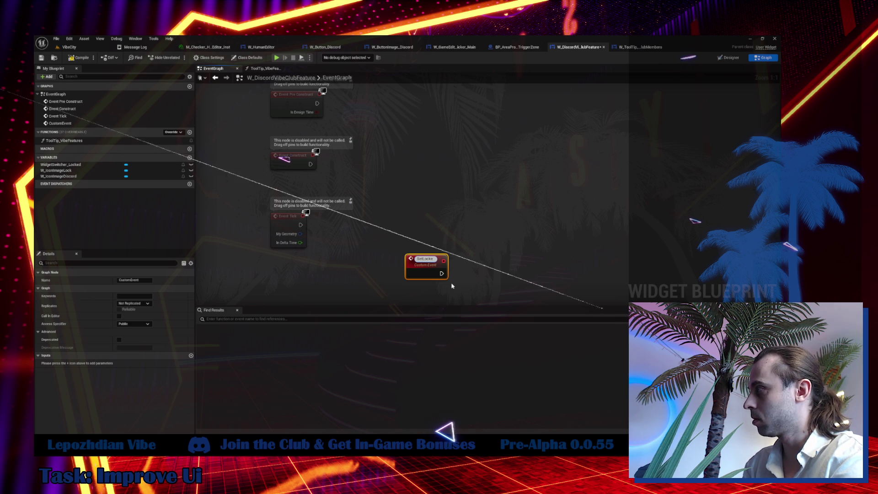
{"action": "type", "text": "State"}
{"action": "key", "text": "Return"}
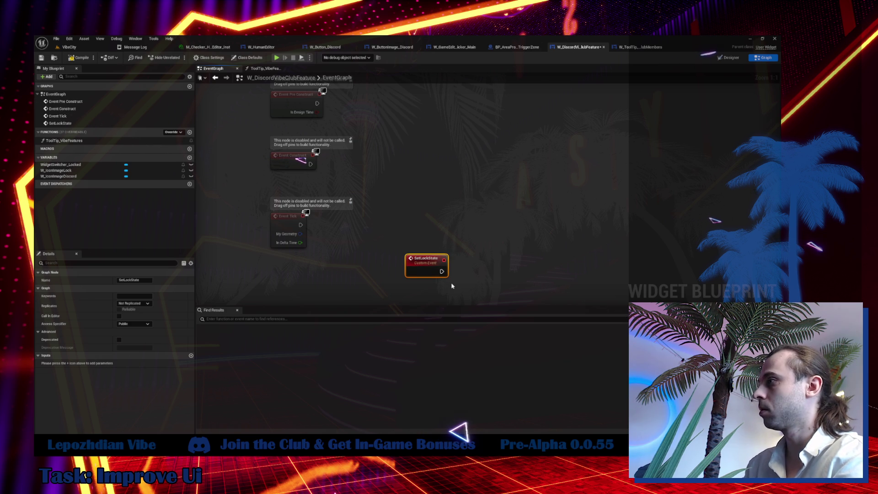
{"action": "left_click", "coordinate": [191, 356]}
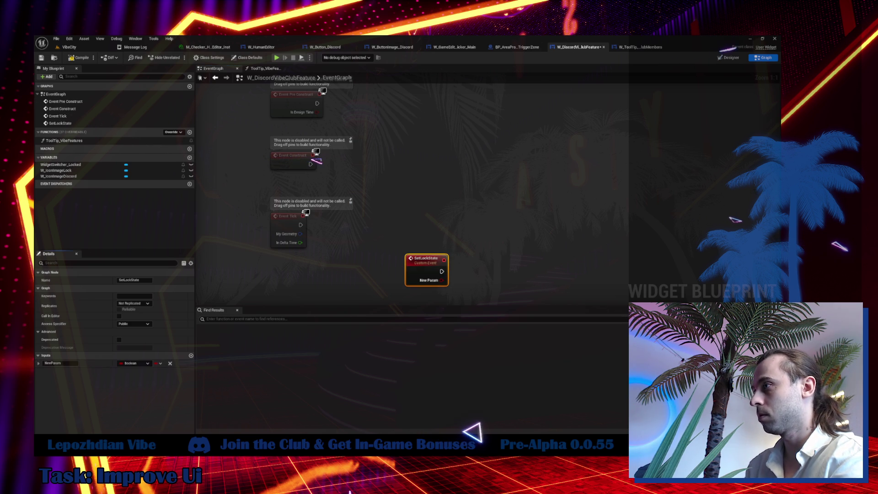
{"action": "left_click", "coordinate": [64, 364]}
{"action": "type", "text": "IsLocked"}
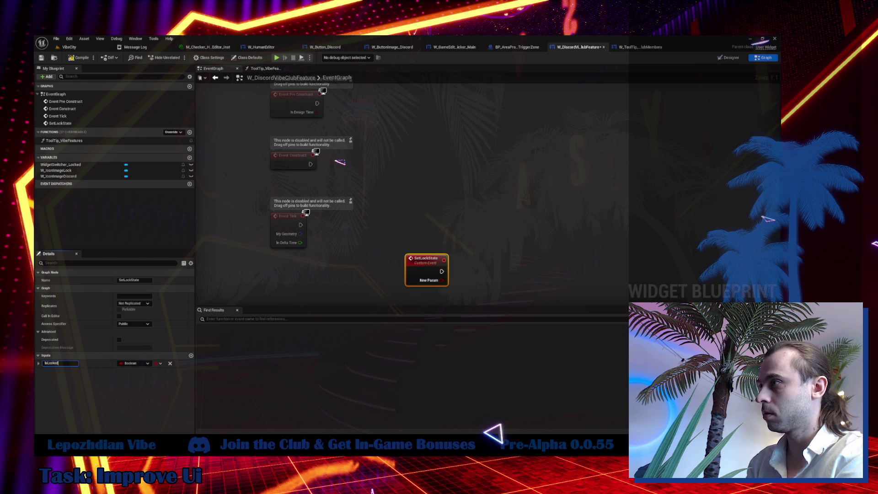
{"action": "key", "text": "Return"}
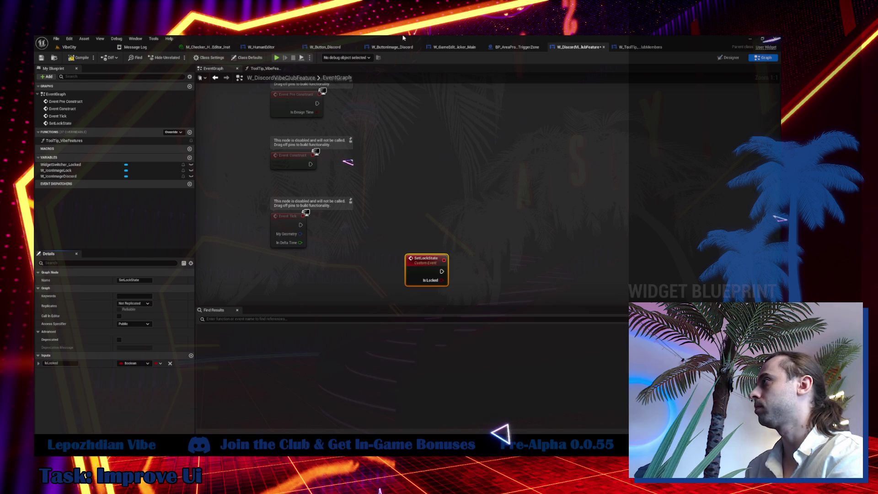
- Delete the three unused default event nodes and move SetLockState to the upper left
{"action": "left_click_drag", "start_coordinate": [247, 87], "coordinate": [334, 232]}
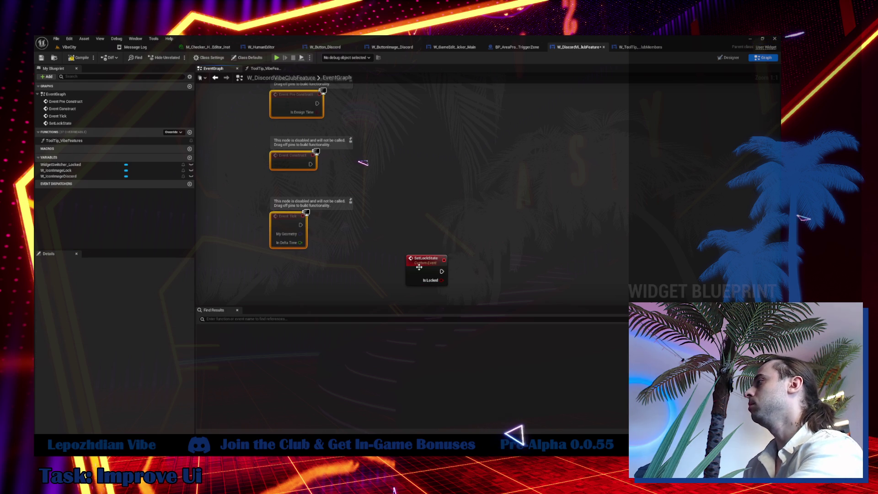
{"action": "key", "text": "Delete"}
{"action": "left_click_drag", "start_coordinate": [305, 129], "coordinate": [290, 120]}
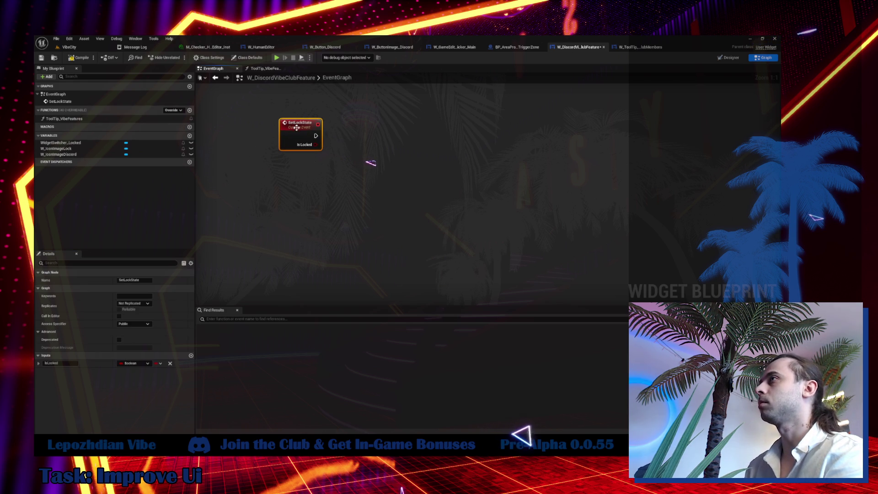
- Add a WidgetSwitcher_Locked getter and a Set Active Widget Index node to the graph
{"action": "left_click", "coordinate": [730, 59]}
{"action": "left_click", "coordinate": [85, 274]}
{"action": "left_click", "coordinate": [296, 176]}
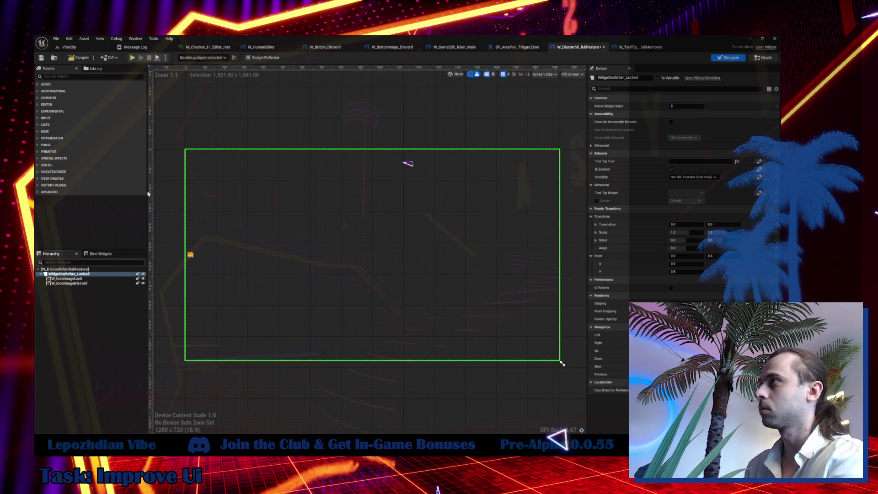
{"action": "left_click_drag", "start_coordinate": [61, 142], "coordinate": [387, 180]}
{"action": "left_click", "coordinate": [339, 184]}
{"action": "type", "text": "swit"}
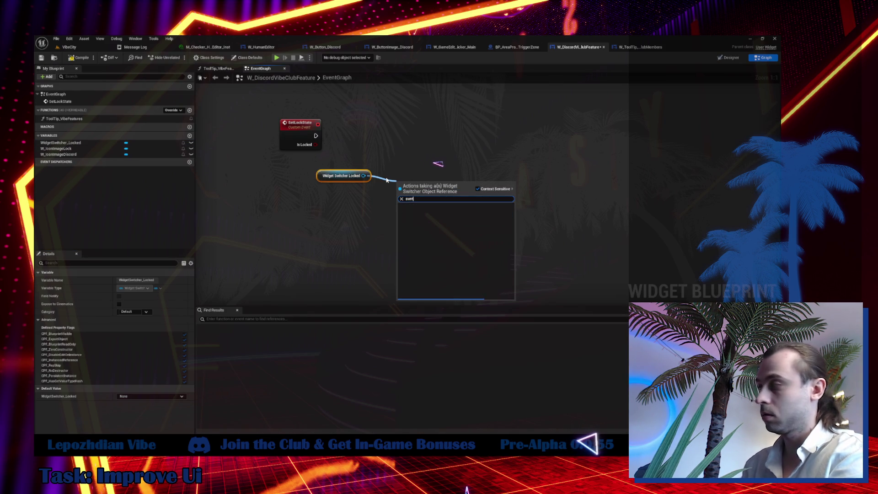
{"action": "key", "text": "BackSpace"}
{"action": "key", "text": "BackSpace"}
{"action": "key", "text": "BackSpace"}
{"action": "type", "text": "se"}
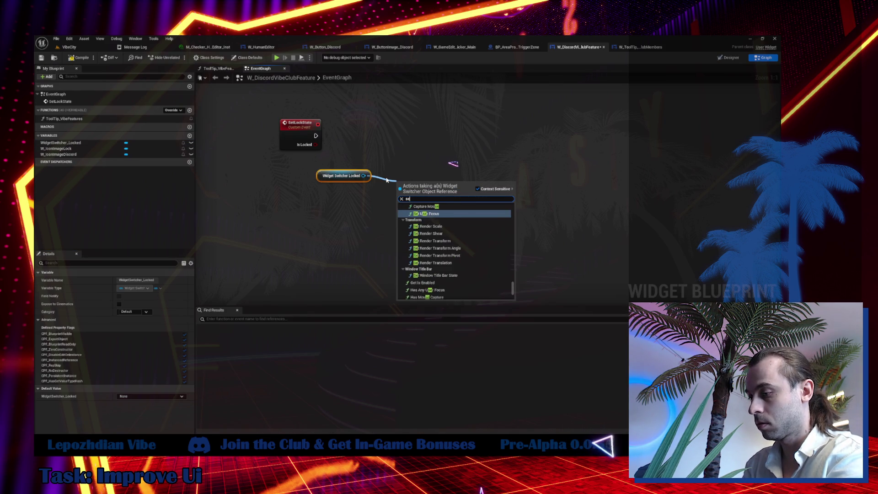
{"action": "type", "text": "t active wi"}
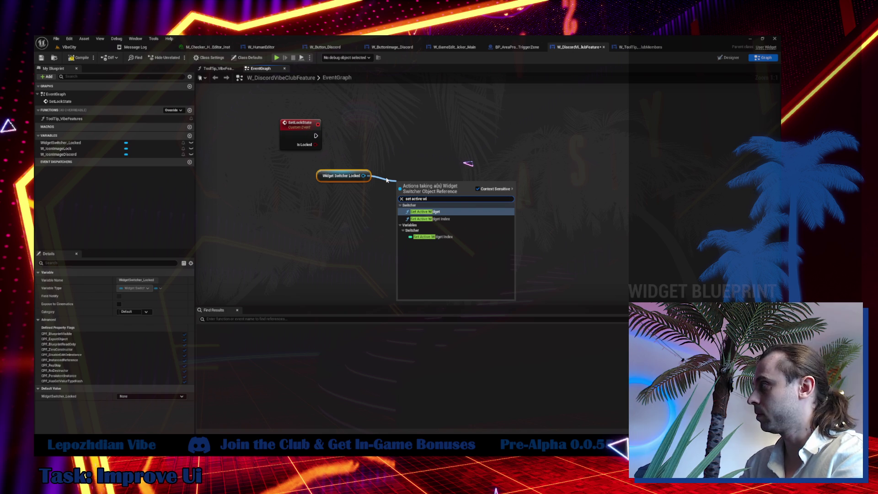
{"action": "left_click", "coordinate": [439, 218]}
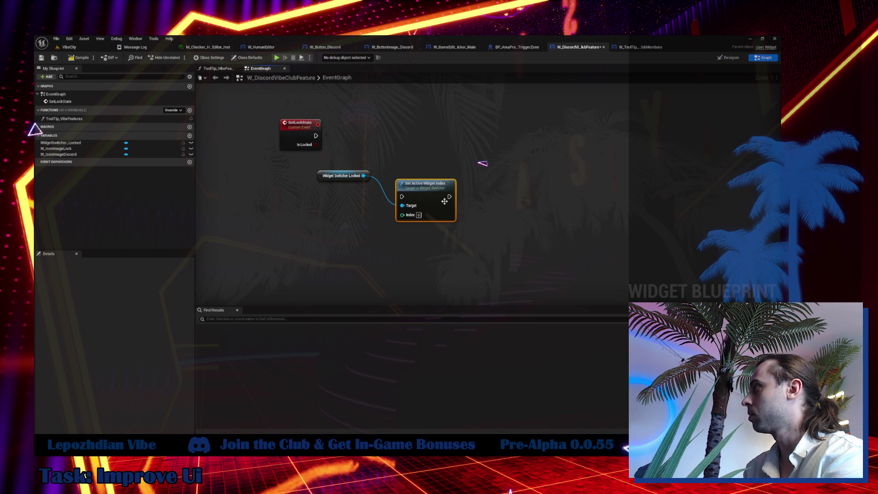
{"action": "mouse_move", "coordinate": [365, 200]}
{"action": "left_mouse_down"}
{"action": "mouse_move", "coordinate": [355, 198]}
{"action": "mouse_move", "coordinate": [360, 186]}
{"action": "mouse_move", "coordinate": [324, 260]}
{"action": "left_mouse_up"}
- Add a Branch and duplicate the Set Active Widget Index setter for its True and False paths
{"action": "left_click", "coordinate": [365, 181]}
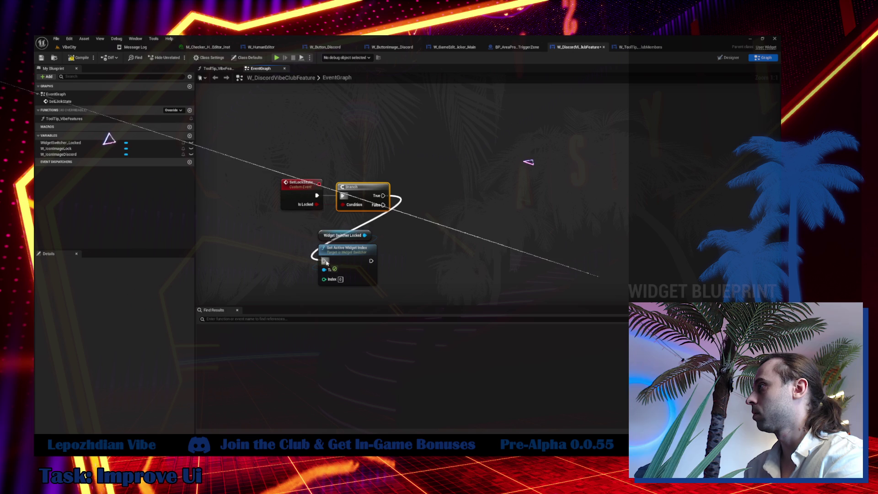
{"action": "left_click_drag", "start_coordinate": [302, 230], "coordinate": [382, 288]}
{"action": "mouse_move", "coordinate": [348, 249]}
{"action": "left_mouse_down"}
{"action": "mouse_move", "coordinate": [445, 191]}
{"action": "mouse_move", "coordinate": [441, 184]}
{"action": "left_mouse_up"}
{"action": "left_click", "coordinate": [448, 233]}
{"action": "left_click", "coordinate": [440, 183]}
{"action": "key", "text": "ctrl+c"}
{"action": "key", "text": "ctrl+v"}
{"action": "left_click_drag", "start_coordinate": [468, 116], "coordinate": [457, 225]}
{"action": "left_click_drag", "start_coordinate": [394, 150], "coordinate": [441, 207]}
{"action": "left_click_drag", "start_coordinate": [473, 205], "coordinate": [459, 186]}
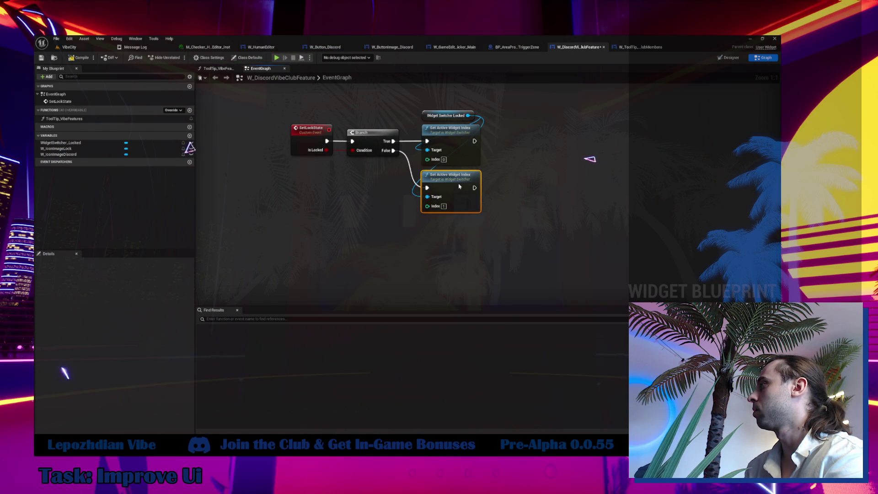
{"action": "left_click_drag", "start_coordinate": [446, 115], "coordinate": [371, 120]}
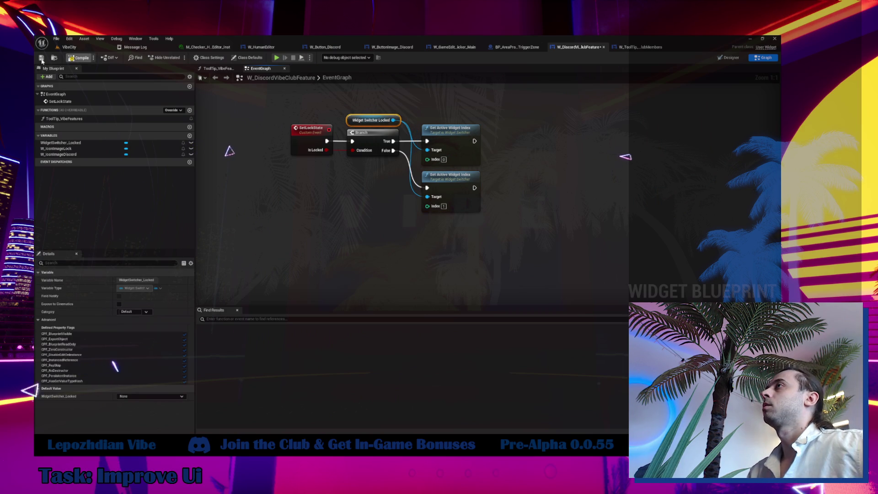
- Save W_DiscordVibeClubFeature and view W_Button_Discord's event graph
{"action": "left_click", "coordinate": [42, 59]}
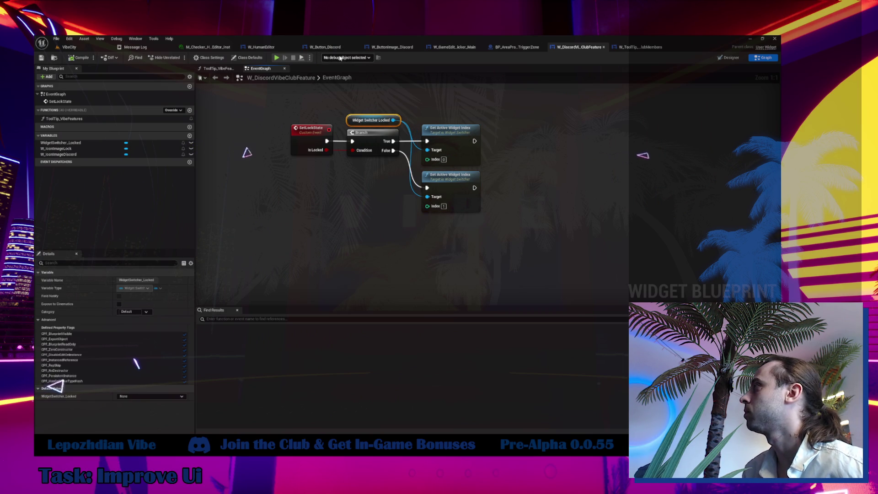
{"action": "left_click", "coordinate": [324, 46]}
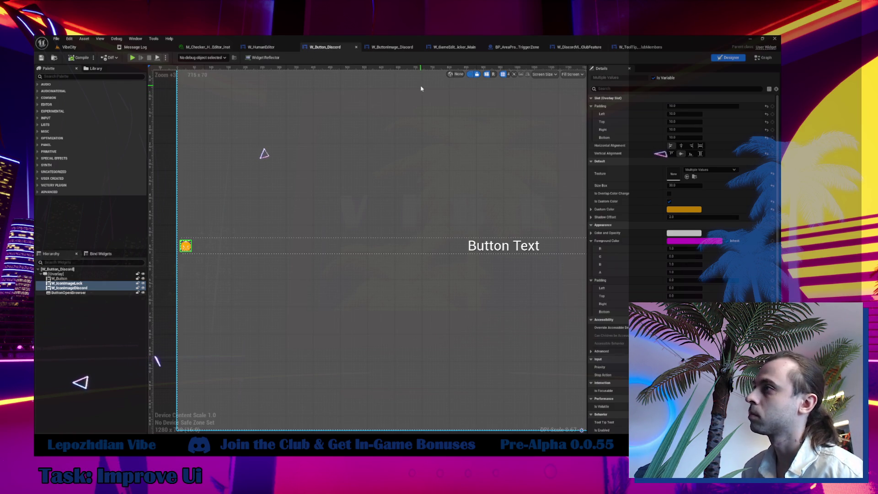
{"action": "left_click", "coordinate": [766, 58]}
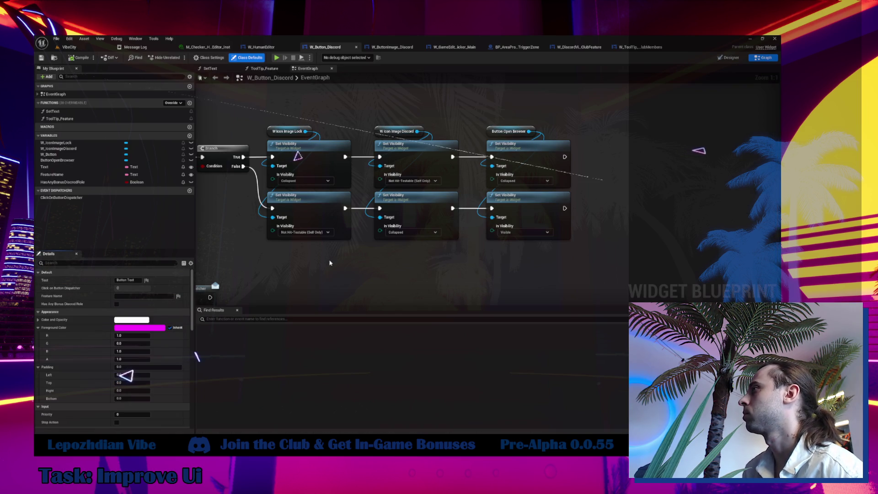
- Close the BP_AreaProgress_TriggerZone and W_ToolTip_DiscordClubMembers tabs, then select the SetLockState event
{"action": "mouse_move", "coordinate": [470, 269]}
{"action": "left_mouse_down"}
{"action": "mouse_move", "coordinate": [566, 293]}
{"action": "mouse_move", "coordinate": [482, 274]}
{"action": "left_mouse_up"}
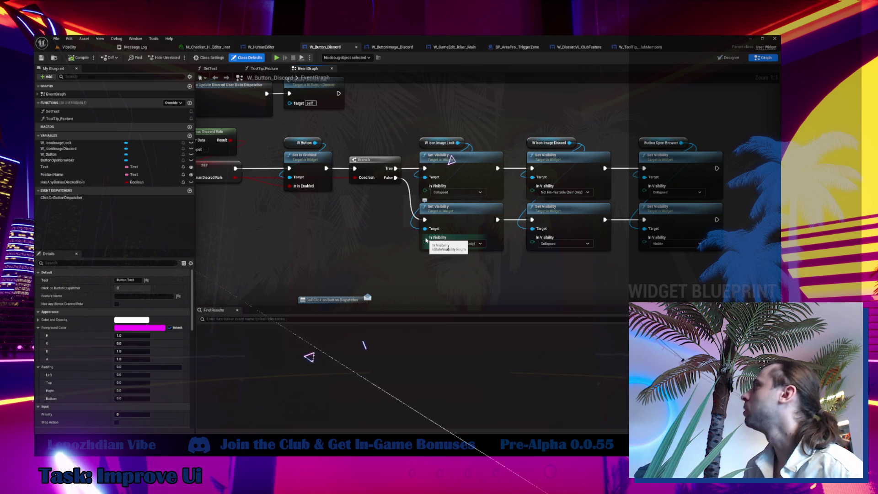
{"action": "left_click", "coordinate": [508, 50]}
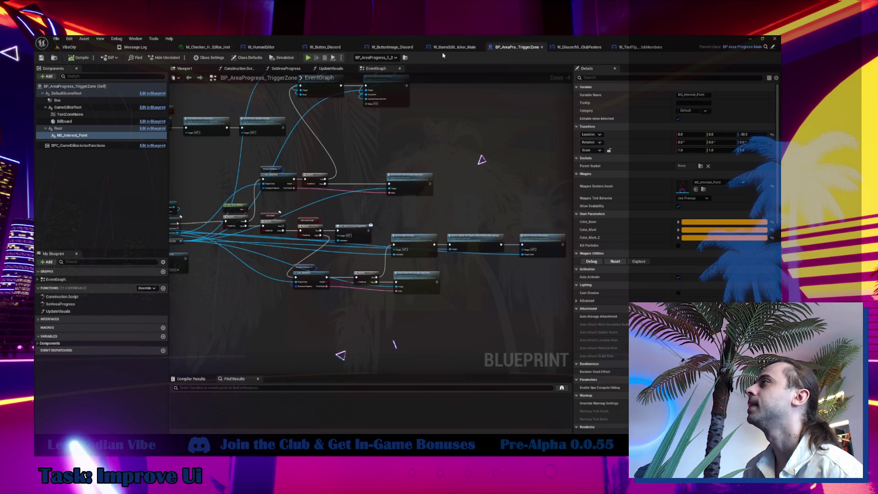
{"action": "left_click", "coordinate": [542, 47]}
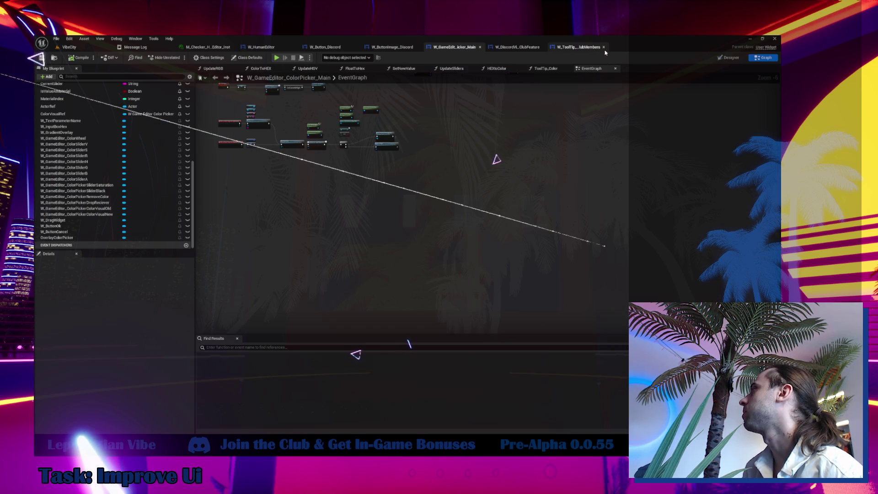
{"action": "left_click", "coordinate": [588, 51]}
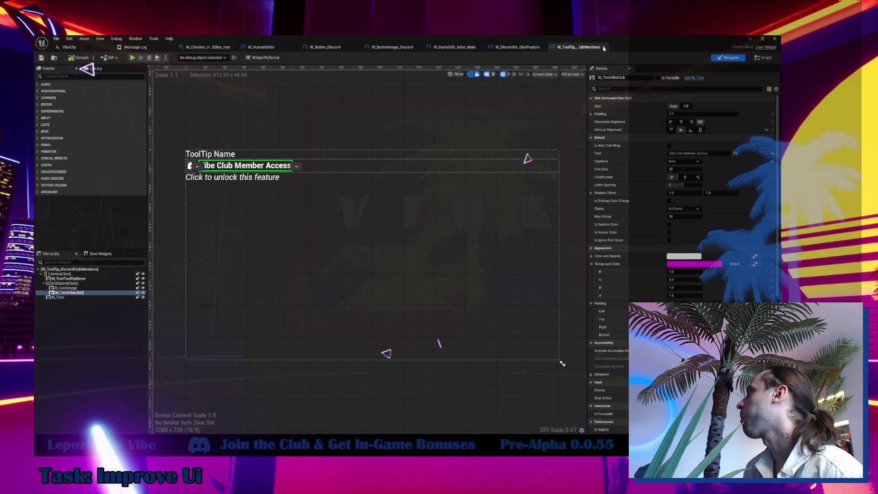
{"action": "left_click", "coordinate": [603, 48]}
{"action": "left_click", "coordinate": [321, 138]}
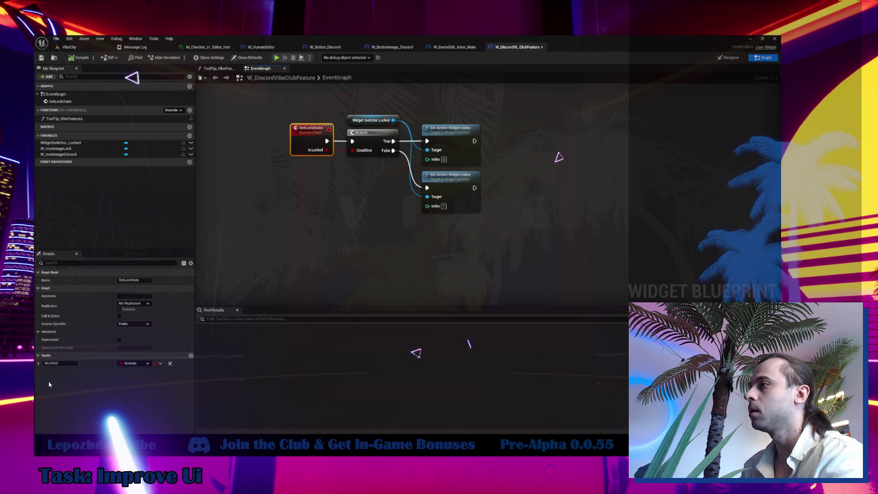
- Rename the SetLockState Boolean input from IsLocked to IsUnLocked
{"action": "left_click", "coordinate": [61, 363]}
{"action": "type", "text": "Un"}
{"action": "key", "text": "Return"}
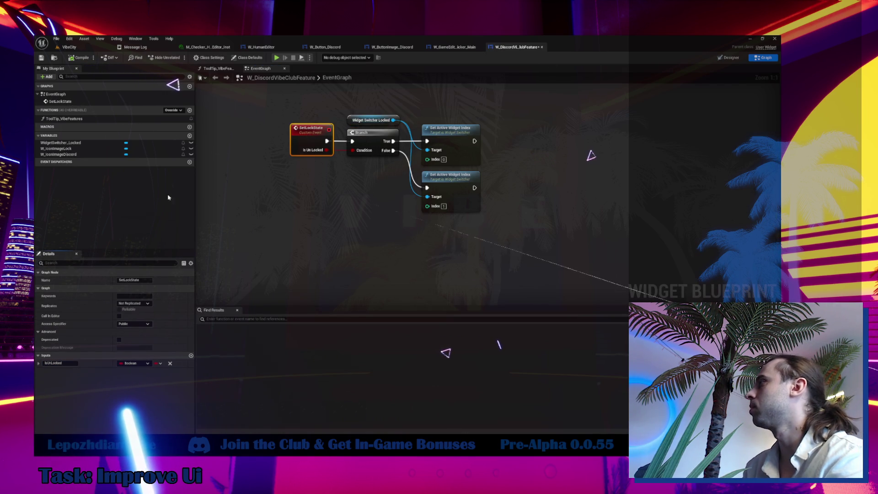
{"action": "left_click", "coordinate": [459, 213]}
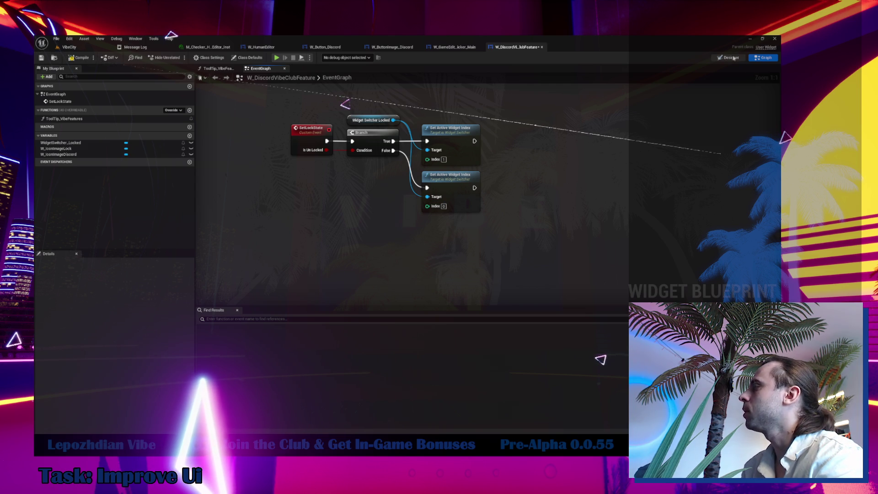
- Check the W_IconImageDiscord and W_IconImageLock images, then locate W_DiscordVibeClubFeature in the content browser
{"action": "left_click", "coordinate": [731, 57]}
{"action": "left_click", "coordinate": [75, 284]}
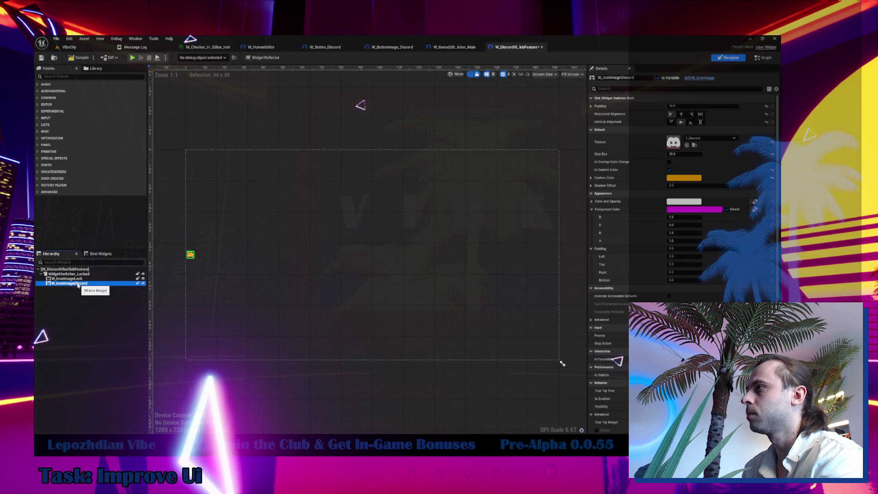
{"action": "left_click", "coordinate": [69, 278]}
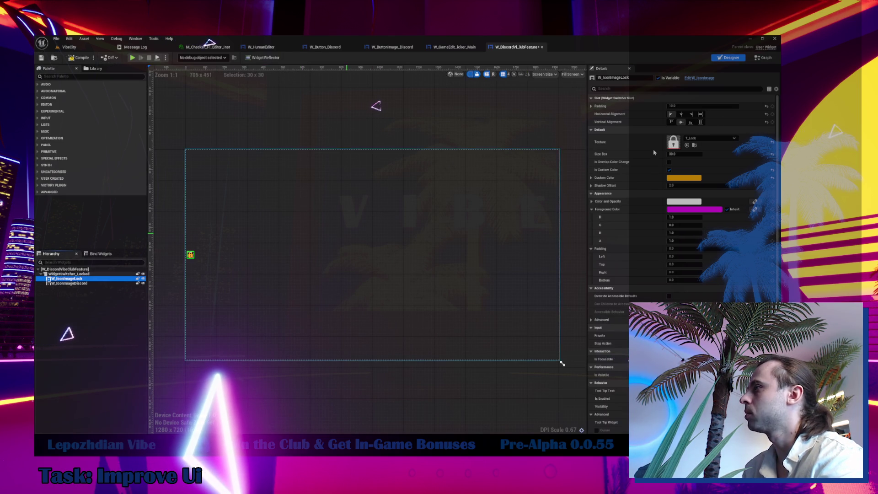
{"action": "left_click", "coordinate": [764, 59]}
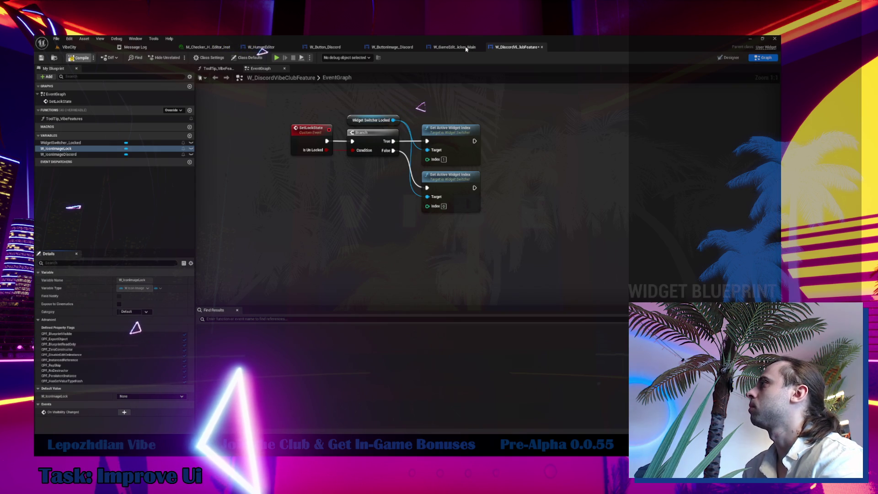
{"action": "left_click", "coordinate": [54, 57]}
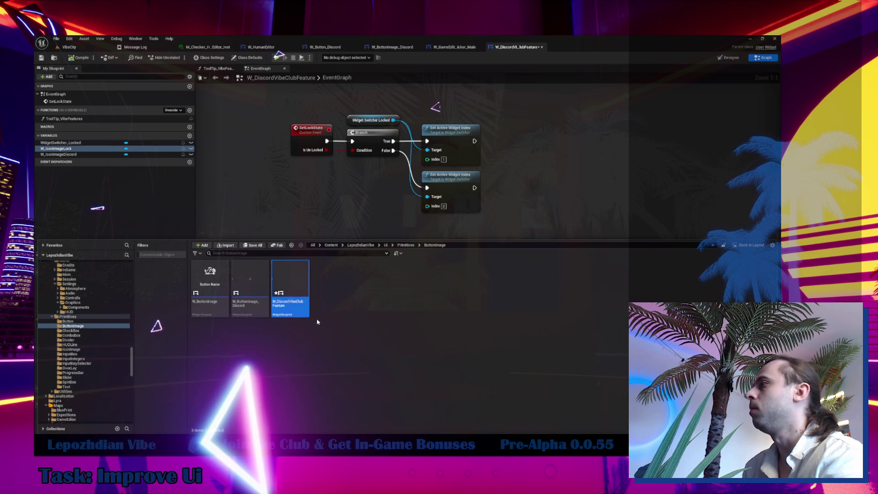
- In W_ButtonImage_Discord, insert W_DiscordVibeClubFeature into the overlay above ButtonOpenBrowser, centered vertically
{"action": "left_click", "coordinate": [293, 303]}
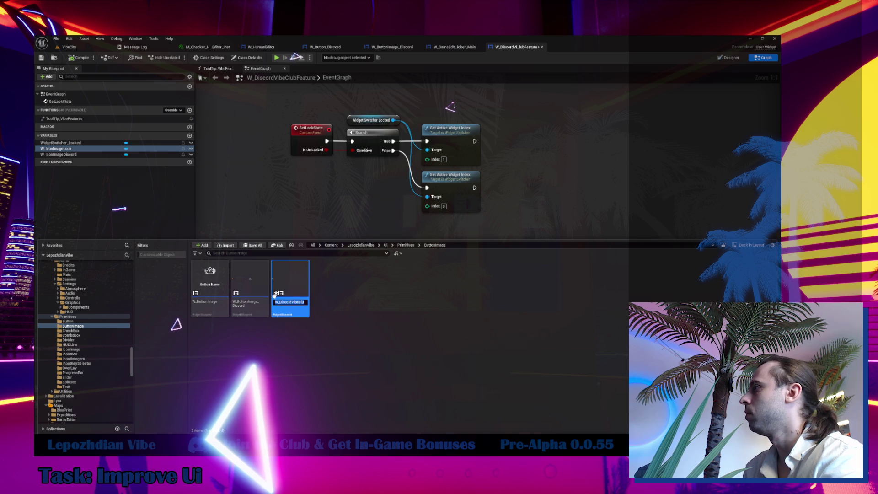
{"action": "double_click", "coordinate": [259, 284]}
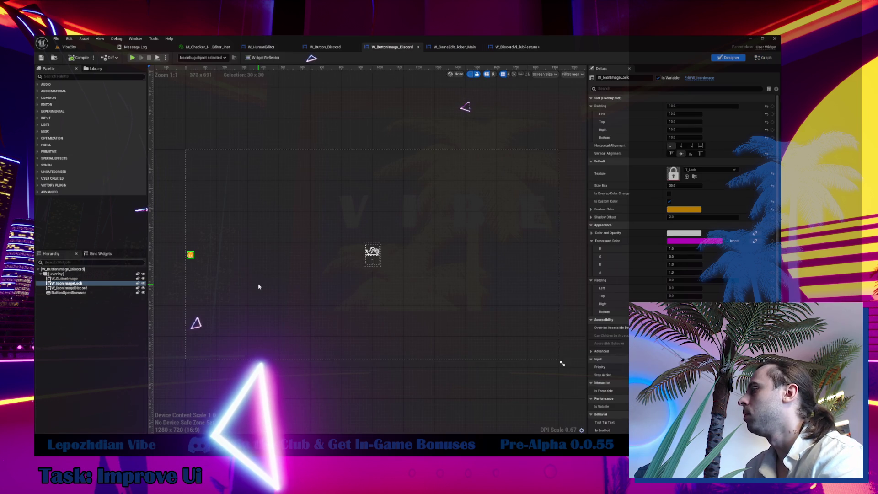
{"action": "left_click", "coordinate": [49, 68]}
{"action": "left_click", "coordinate": [87, 76]}
{"action": "key", "text": "ctrl+v"}
{"action": "left_click_drag", "start_coordinate": [69, 90], "coordinate": [84, 290]}
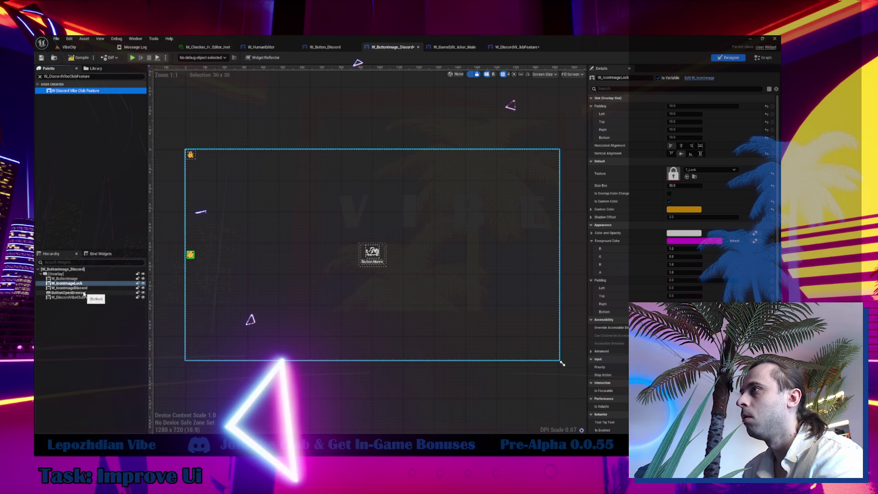
{"action": "left_click_drag", "start_coordinate": [85, 297], "coordinate": [88, 292]}
{"action": "left_click", "coordinate": [681, 154]}
- Delete the W_IconImageDiscord and W_IconImageLock images from the overlay
{"action": "left_click", "coordinate": [87, 288]}
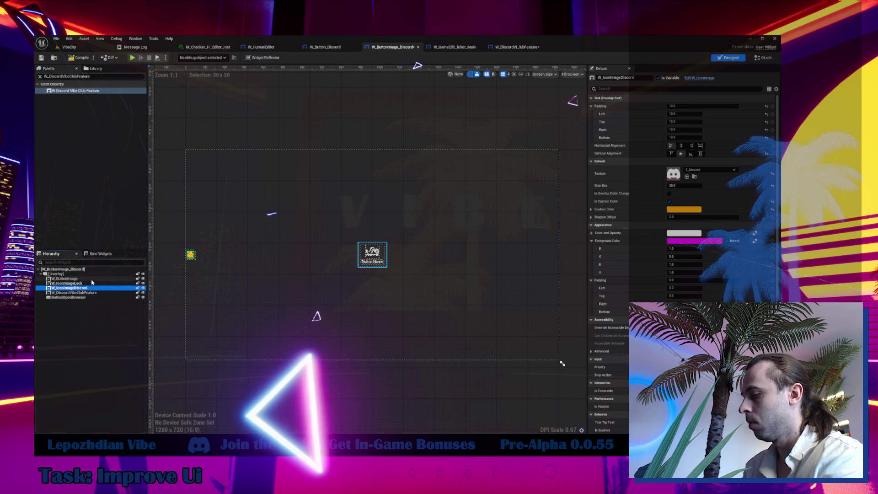
{"action": "key", "text": "Delete"}
{"action": "left_click", "coordinate": [456, 256]}
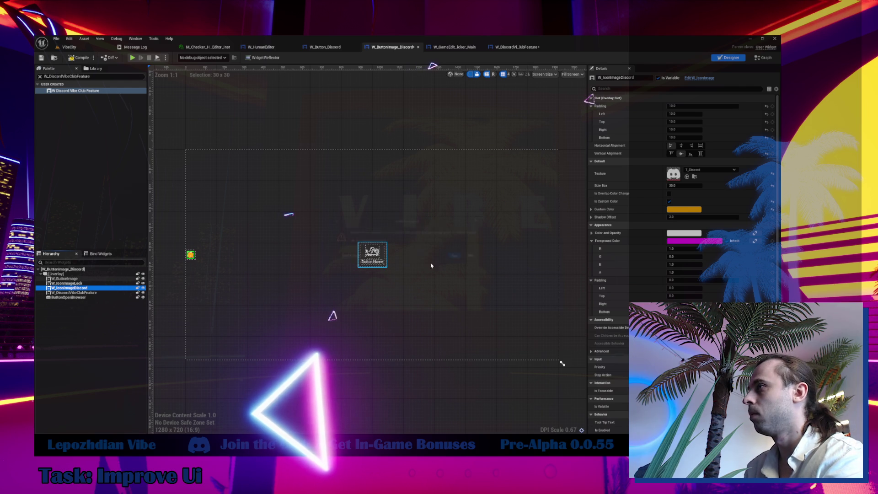
{"action": "left_click", "coordinate": [90, 283]}
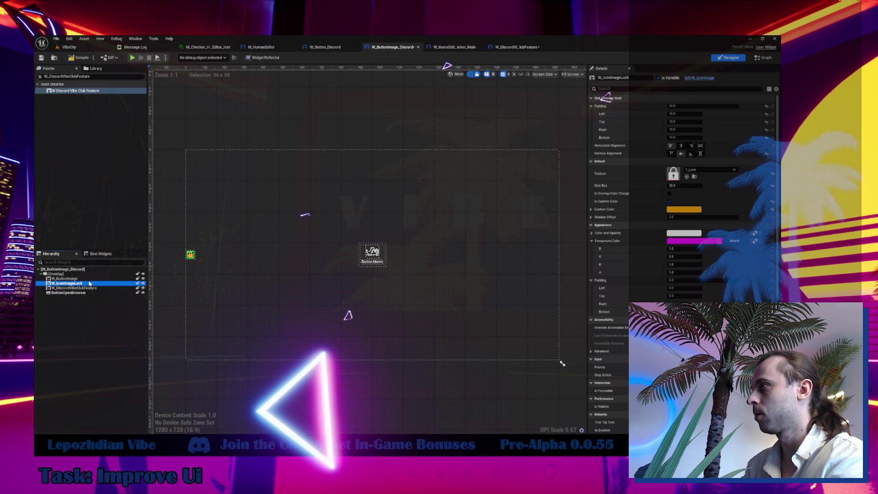
{"action": "key", "text": "Delete"}
{"action": "left_click", "coordinate": [457, 256]}
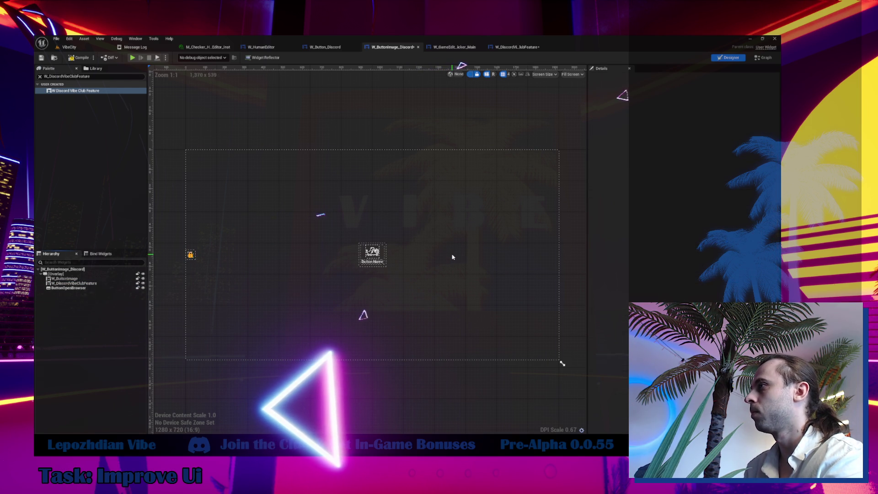
{"action": "left_click", "coordinate": [100, 284]}
{"action": "left_click", "coordinate": [766, 61]}
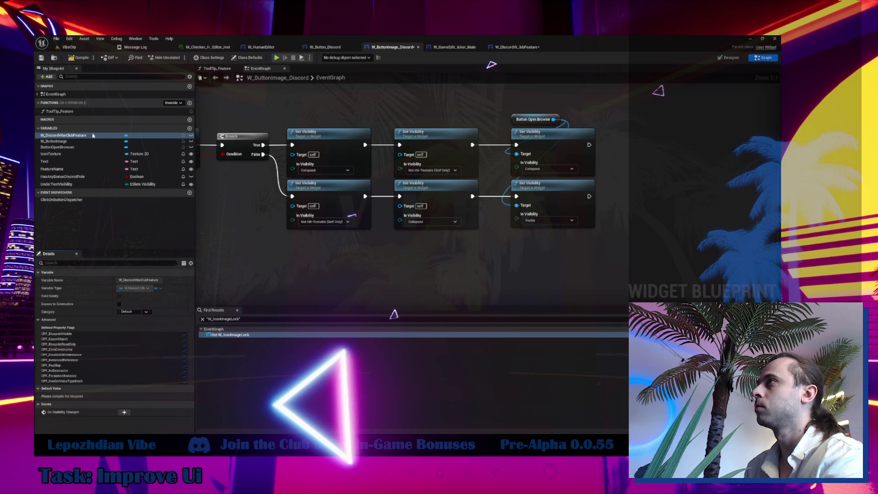
- Add a Set Lock State call on a W_DiscordVibeClubFeature getter in the graph
{"action": "mouse_move", "coordinate": [230, 216]}
{"action": "left_mouse_down"}
{"action": "mouse_move", "coordinate": [269, 238]}
{"action": "mouse_move", "coordinate": [253, 232]}
{"action": "mouse_move", "coordinate": [229, 250]}
{"action": "mouse_move", "coordinate": [291, 257]}
{"action": "left_mouse_up"}
{"action": "left_click", "coordinate": [238, 226]}
{"action": "type", "text": "lock"}
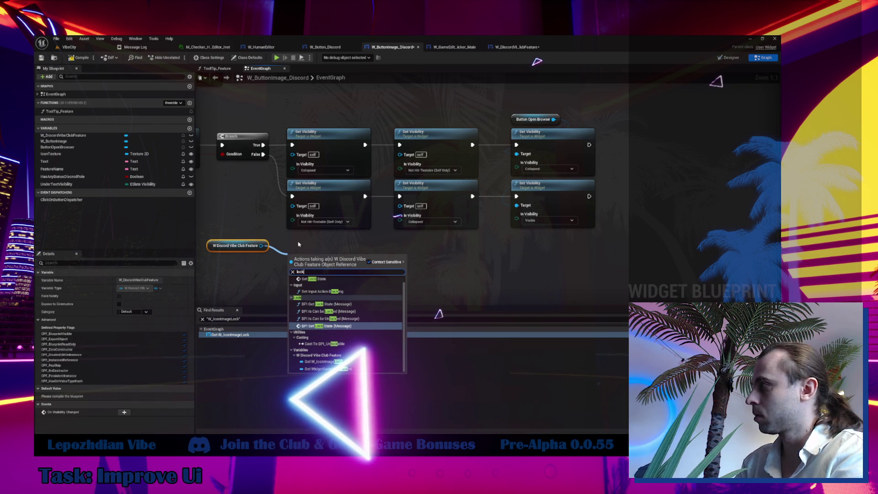
{"action": "left_click", "coordinate": [314, 279]}
{"action": "left_click_drag", "start_coordinate": [320, 259], "coordinate": [239, 258]}
{"action": "mouse_move", "coordinate": [246, 224]}
{"action": "left_mouse_down"}
{"action": "mouse_move", "coordinate": [358, 208]}
{"action": "mouse_move", "coordinate": [380, 182]}
{"action": "mouse_move", "coordinate": [439, 298]}
{"action": "mouse_move", "coordinate": [440, 278]}
{"action": "left_mouse_up"}
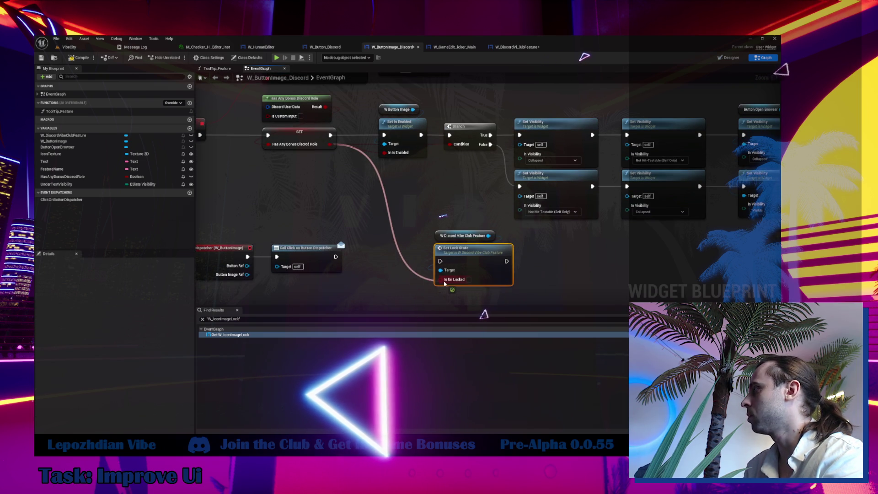
{"action": "mouse_move", "coordinate": [440, 129]}
{"action": "left_mouse_down"}
{"action": "mouse_move", "coordinate": [317, 130]}
{"action": "mouse_move", "coordinate": [317, 262]}
{"action": "left_mouse_up"}
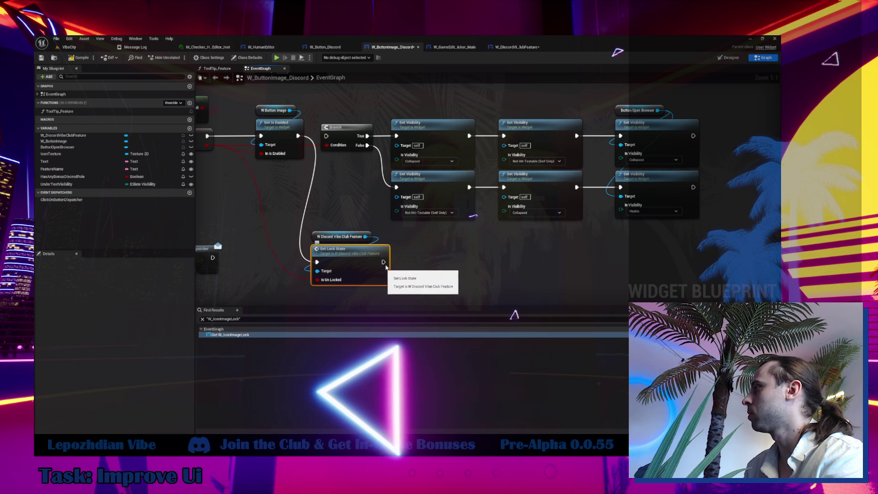
- Run Set Lock State before the Branch, delete four redundant Set Visibility nodes, and tidy the layout
{"action": "mouse_move", "coordinate": [383, 262]}
{"action": "left_mouse_down"}
{"action": "mouse_move", "coordinate": [326, 136]}
{"action": "mouse_move", "coordinate": [620, 197]}
{"action": "mouse_move", "coordinate": [620, 188]}
{"action": "left_mouse_up"}
{"action": "mouse_move", "coordinate": [386, 112]}
{"action": "left_mouse_down"}
{"action": "mouse_move", "coordinate": [484, 226]}
{"action": "mouse_move", "coordinate": [588, 226]}
{"action": "left_mouse_up"}
{"action": "key", "text": "Delete"}
{"action": "left_click_drag", "start_coordinate": [350, 135], "coordinate": [476, 163]}
{"action": "left_click_drag", "start_coordinate": [370, 258], "coordinate": [373, 132]}
{"action": "left_click_drag", "start_coordinate": [474, 166], "coordinate": [436, 139]}
{"action": "left_click_drag", "start_coordinate": [578, 103], "coordinate": [701, 219]}
{"action": "left_click_drag", "start_coordinate": [670, 179], "coordinate": [540, 179]}
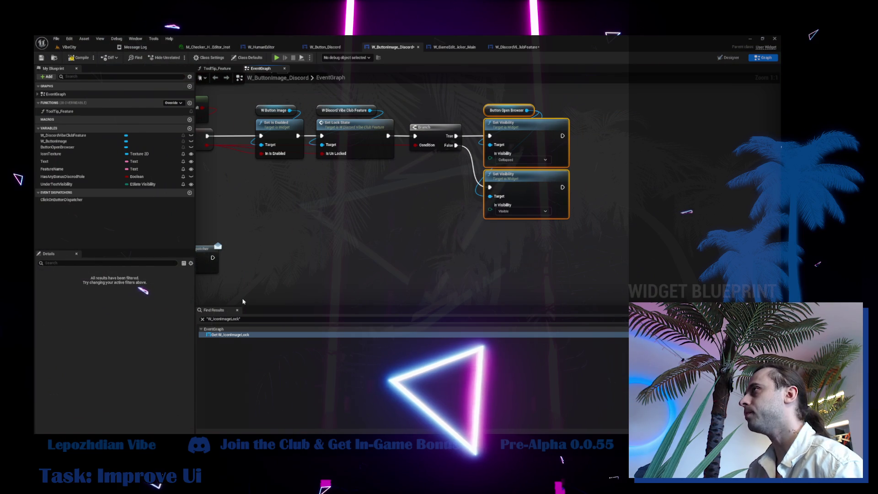
- Compile and save W_ButtonImage_Discord, ending on the color-picker blueprint
{"action": "left_click", "coordinate": [81, 58]}
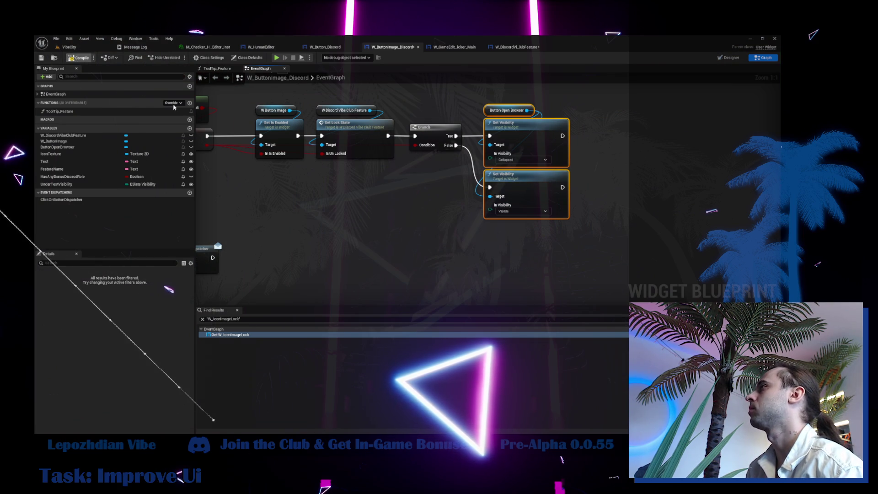
{"action": "left_click", "coordinate": [41, 59]}
{"action": "left_click", "coordinate": [522, 48]}
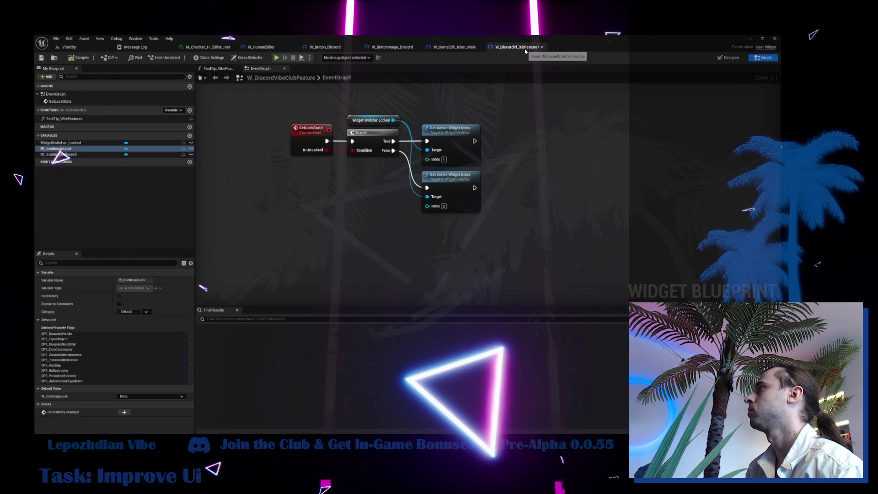
{"action": "left_click", "coordinate": [455, 48]}
{"action": "left_click", "coordinate": [393, 49]}
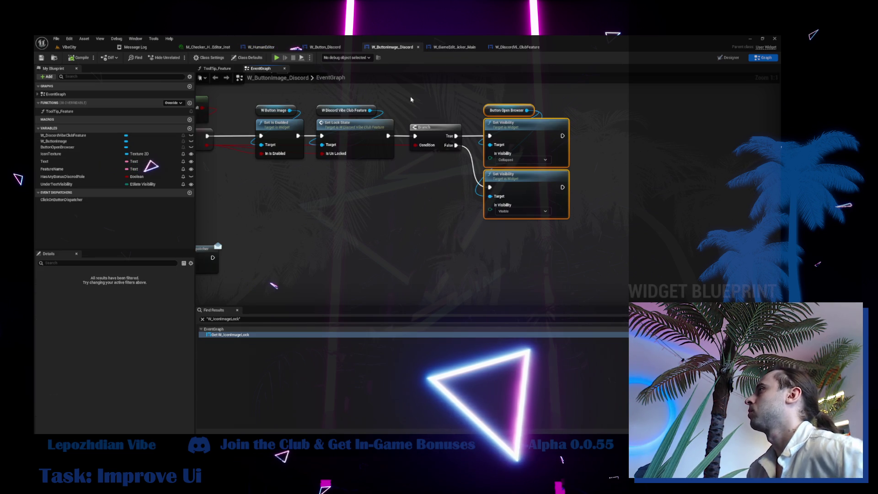
{"action": "left_click", "coordinate": [728, 58]}
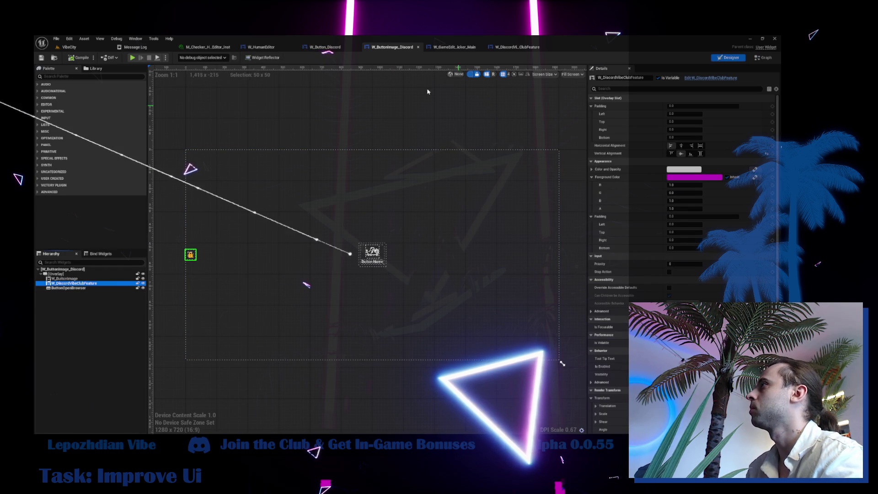
{"action": "left_click", "coordinate": [451, 49]}
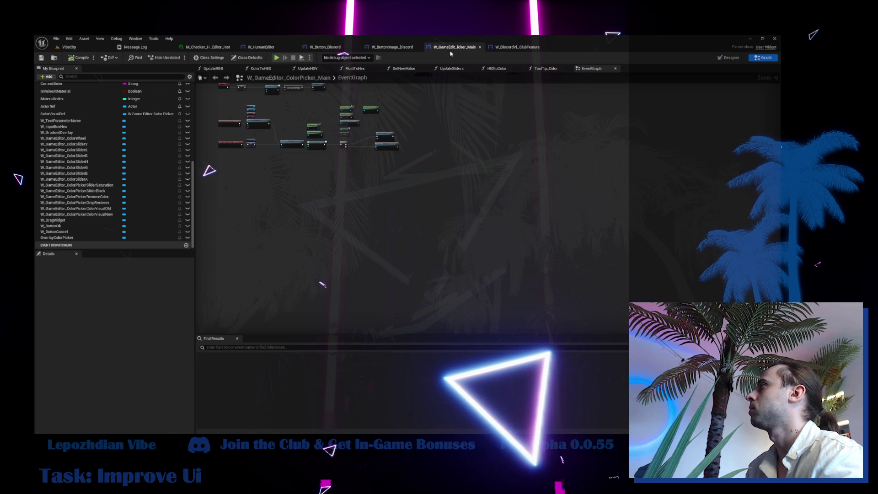
{"action": "left_click", "coordinate": [531, 48]}
{"action": "left_click", "coordinate": [446, 48]}
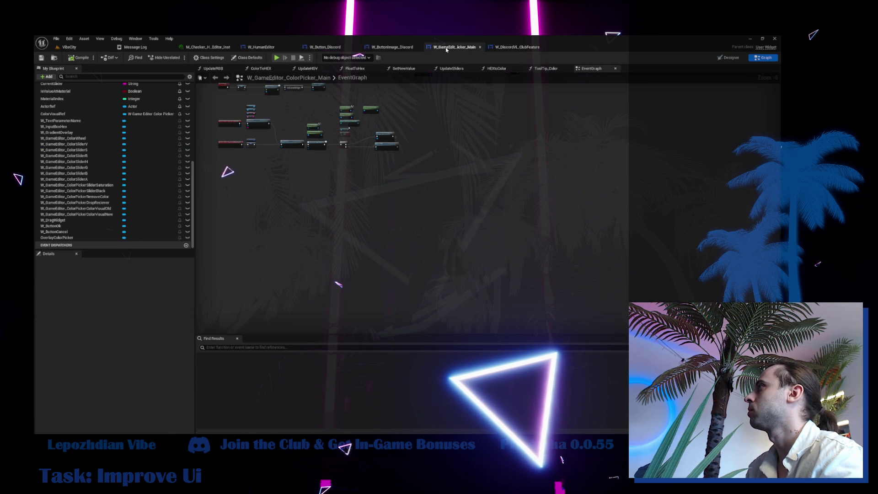